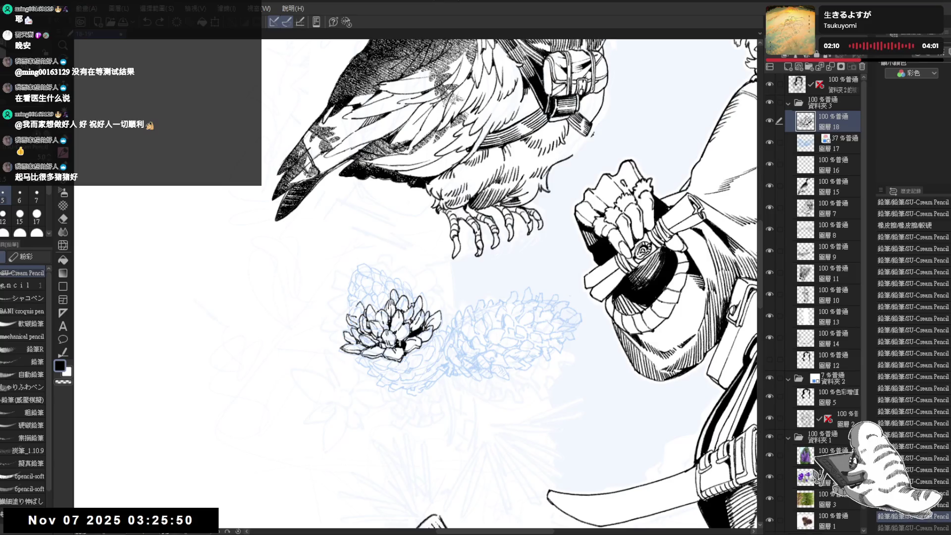
Ink a short stroke on the left edge of the pinecone below the owl
left_click_drag(360, 301, 356, 311)
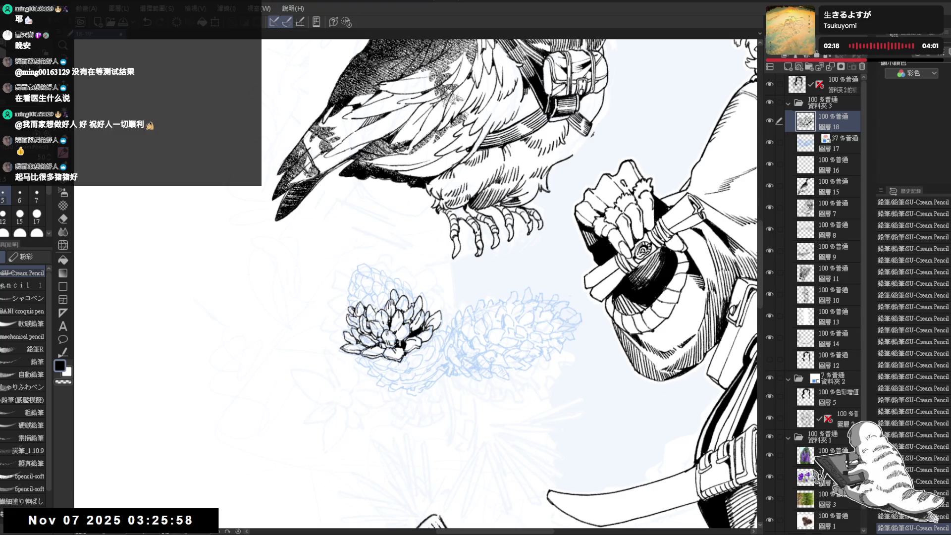
key("e")
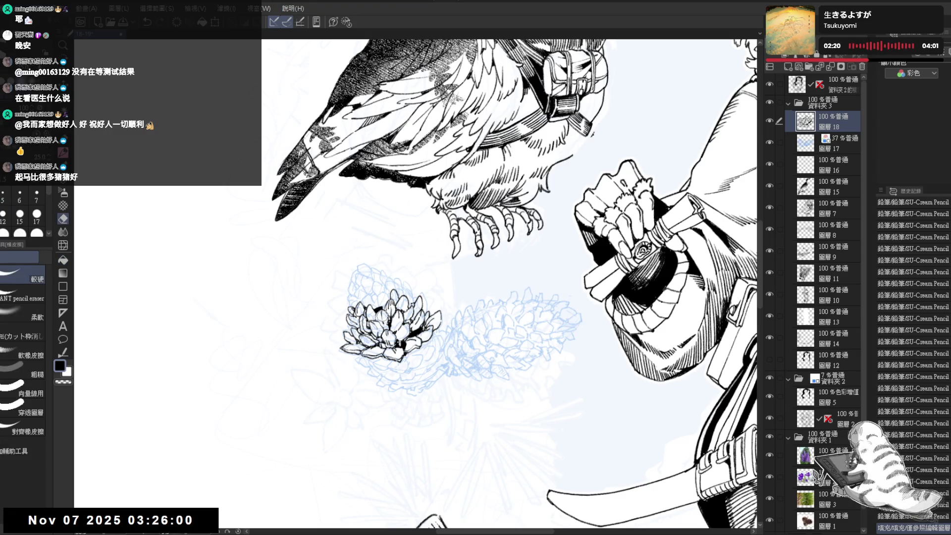
key("p")
Reframe the view and zoom in closer on the pinecone and hand
scroll(421, 270, "down", 3)
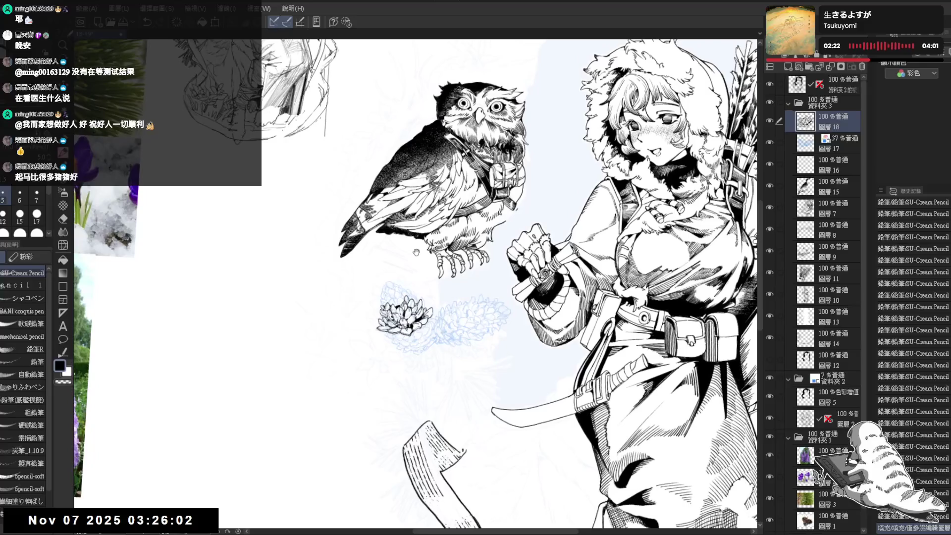
left_click_drag(419, 252, 422, 268)
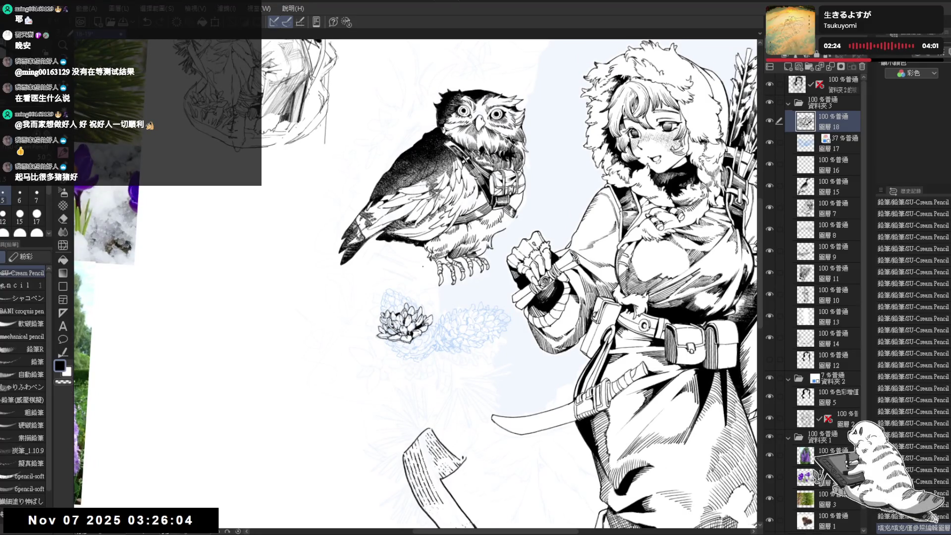
scroll(422, 266, "up", 2)
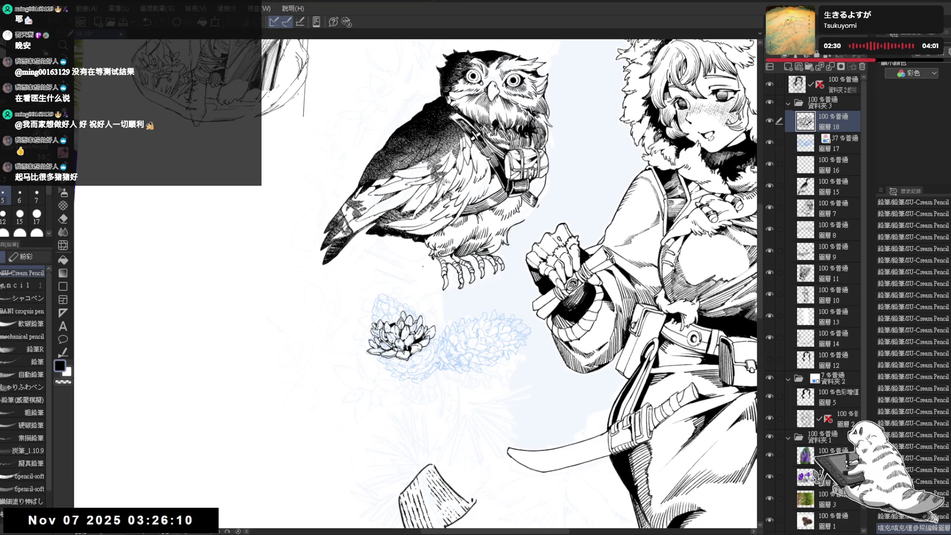
key("ctrl+plus")
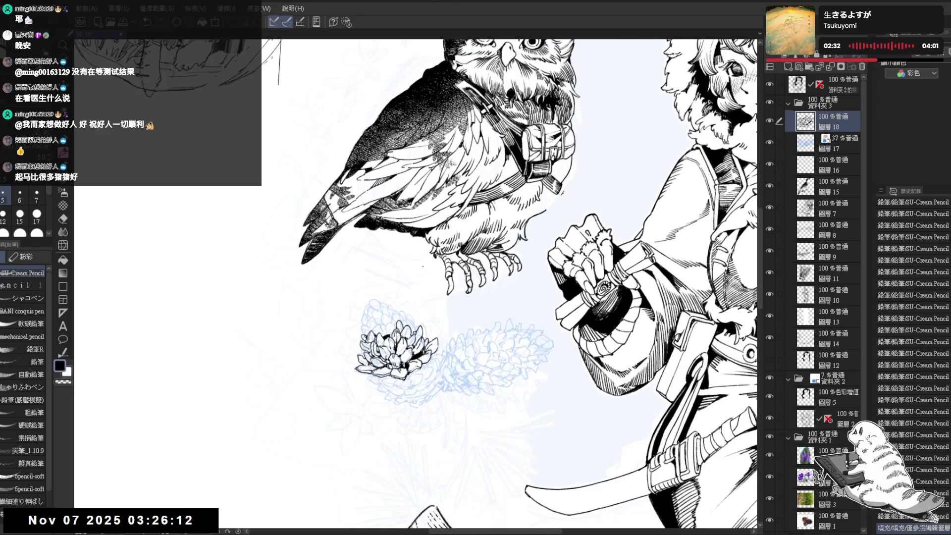
key("ctrl+minus")
key("ctrl+plus")
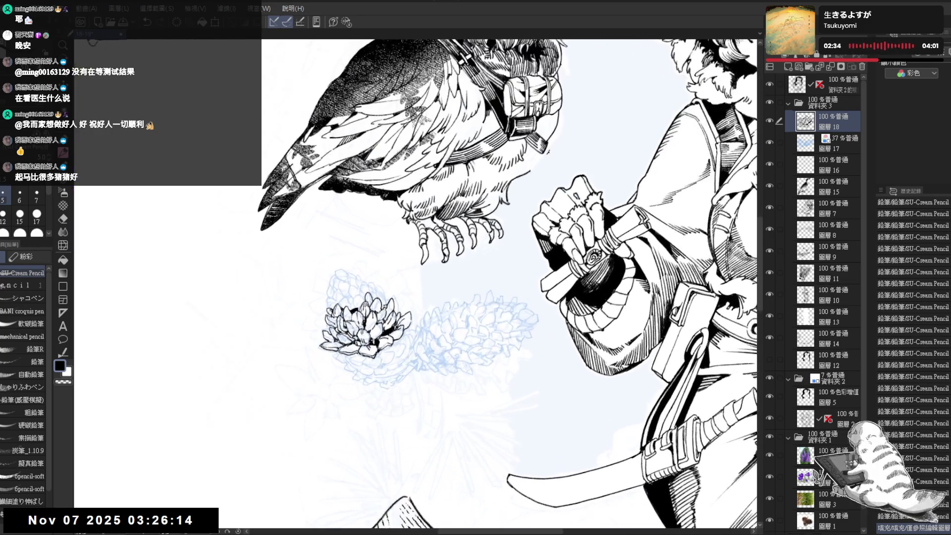
Rotate the canvas view to a better angle for inking the pinecone
key("e")
key("minus")
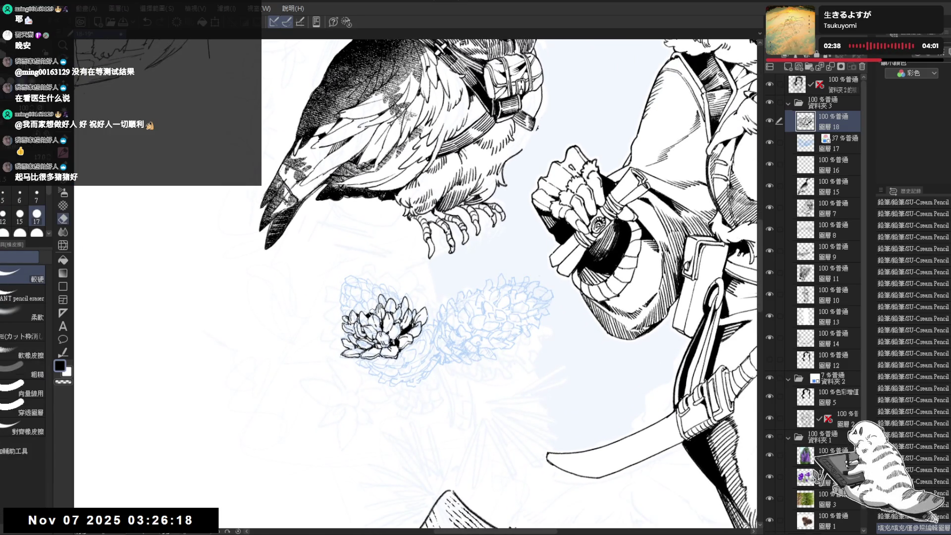
key("p")
key("r")
left_click_drag(421, 396, 406, 421)
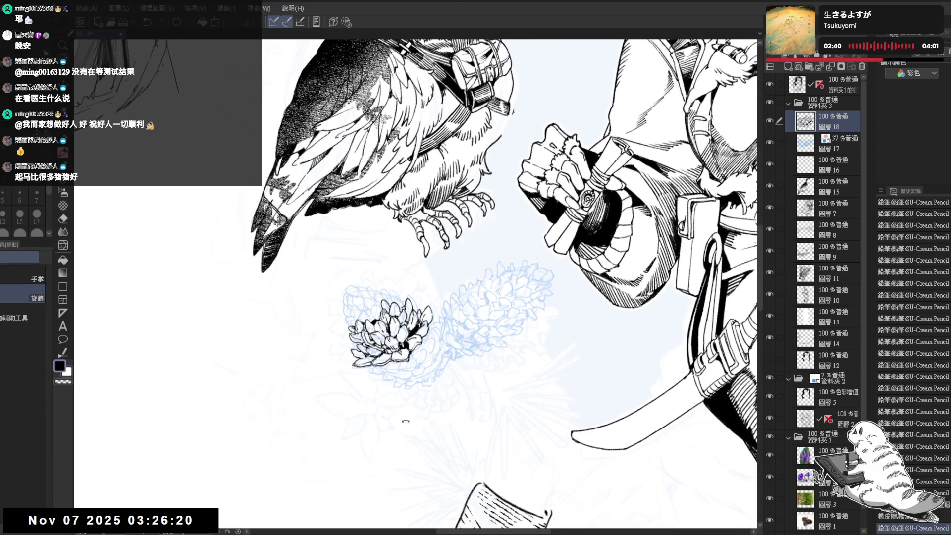
left_click_drag(405, 497, 369, 435)
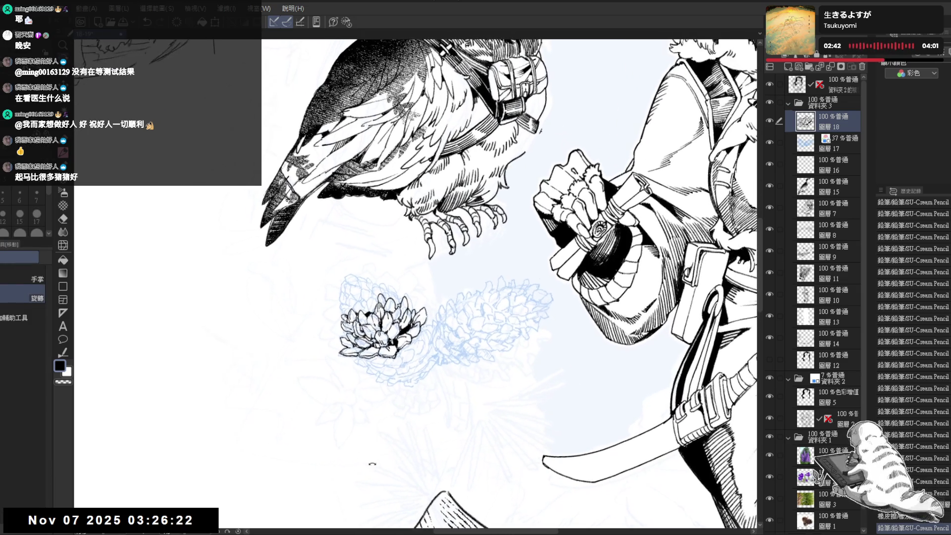
key("p")
left_click_drag(382, 295, 364, 273)
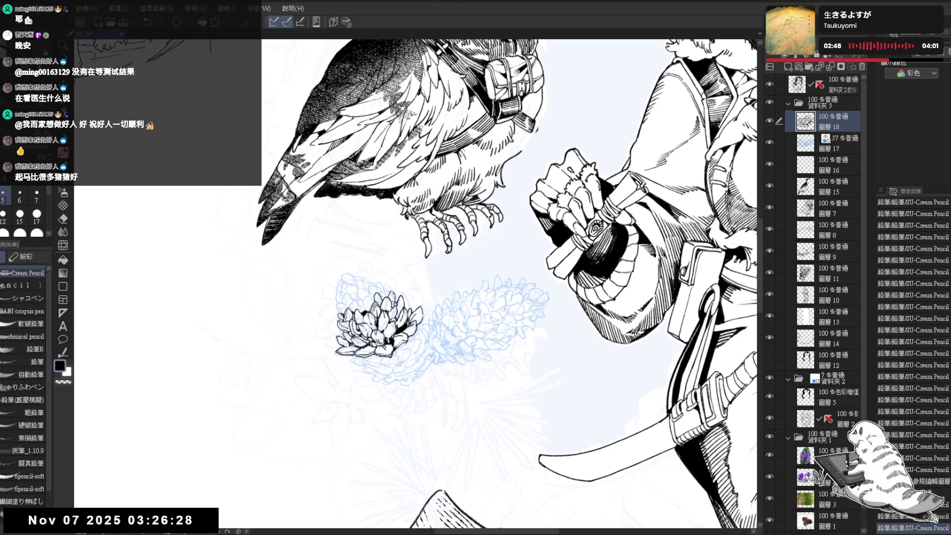
scroll(431, 229, "down", 3)
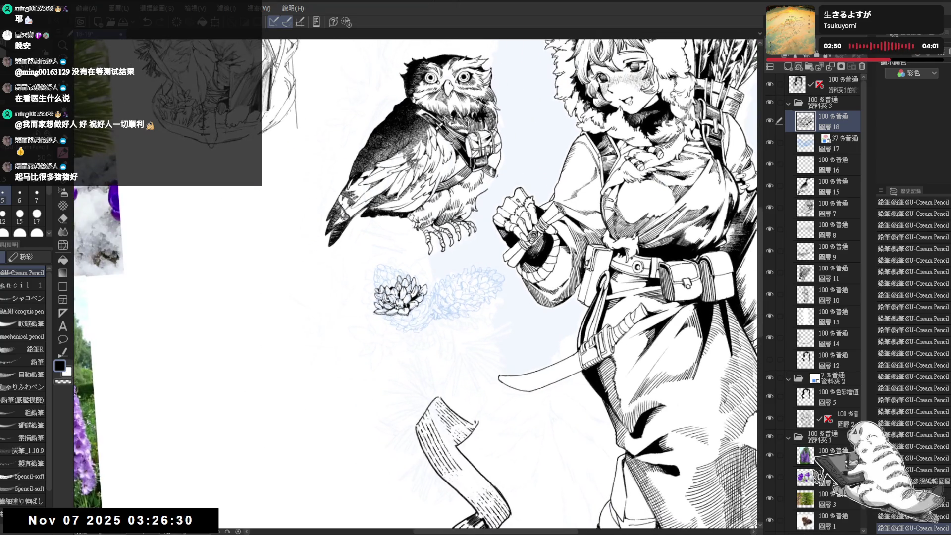
Add a tiny ink mark at the pinecone's upper-left edge, redrawing it after undo and redo
scroll(425, 351, "down", 4)
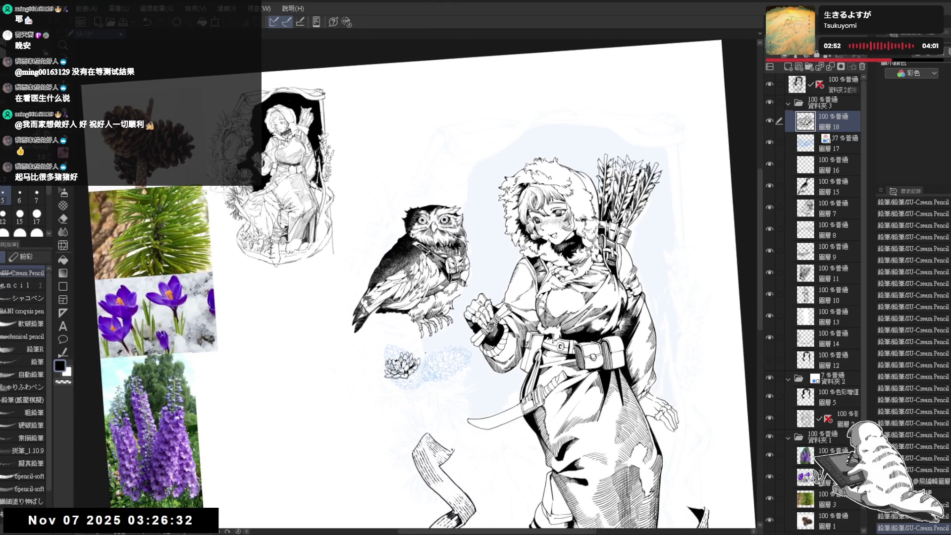
scroll(412, 349, "up", 3)
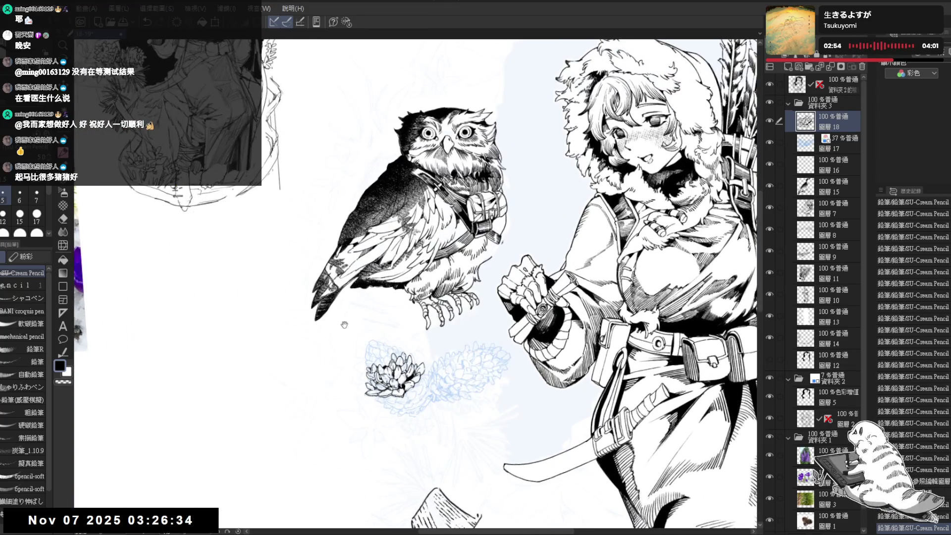
scroll(399, 285, "up", 2)
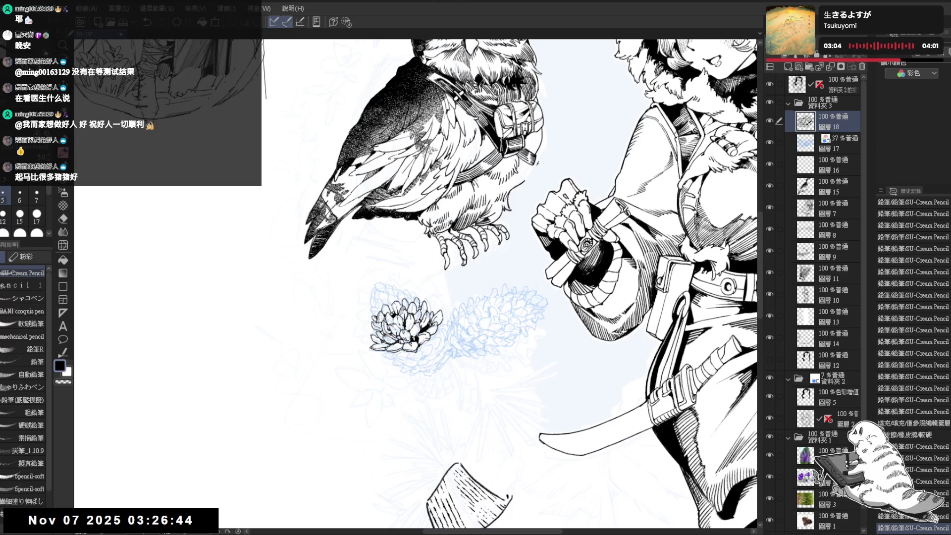
key("-")
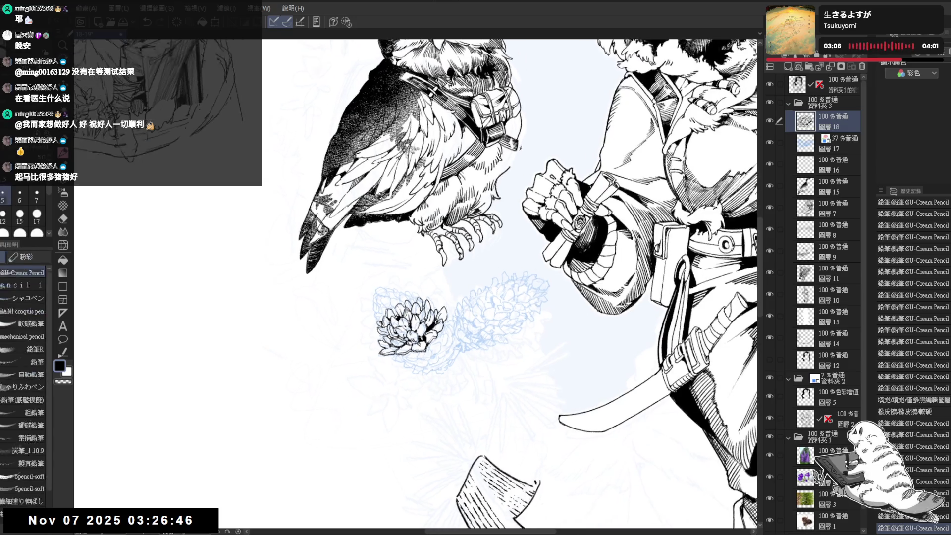
key("-")
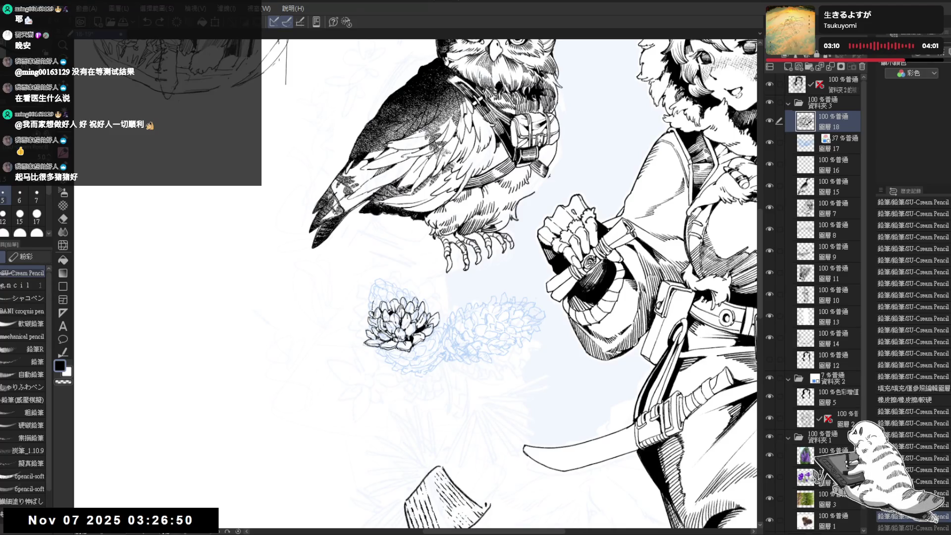
left_click_drag(374, 300, 373, 307)
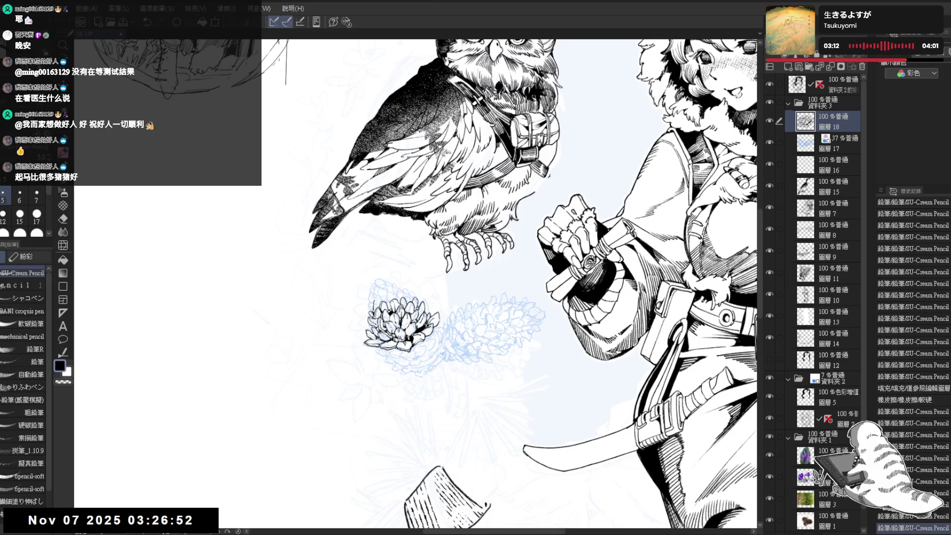
key("ctrl+z")
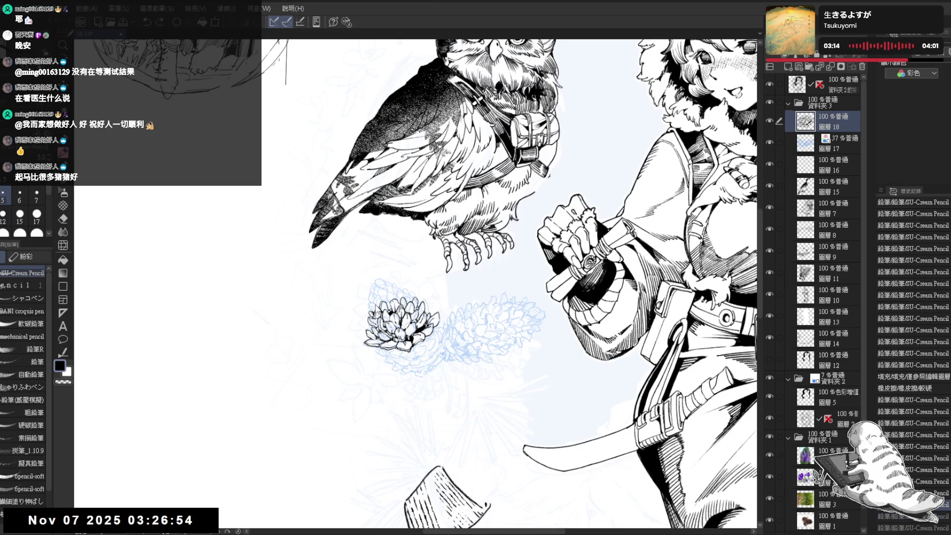
left_click_drag(373, 300, 374, 311)
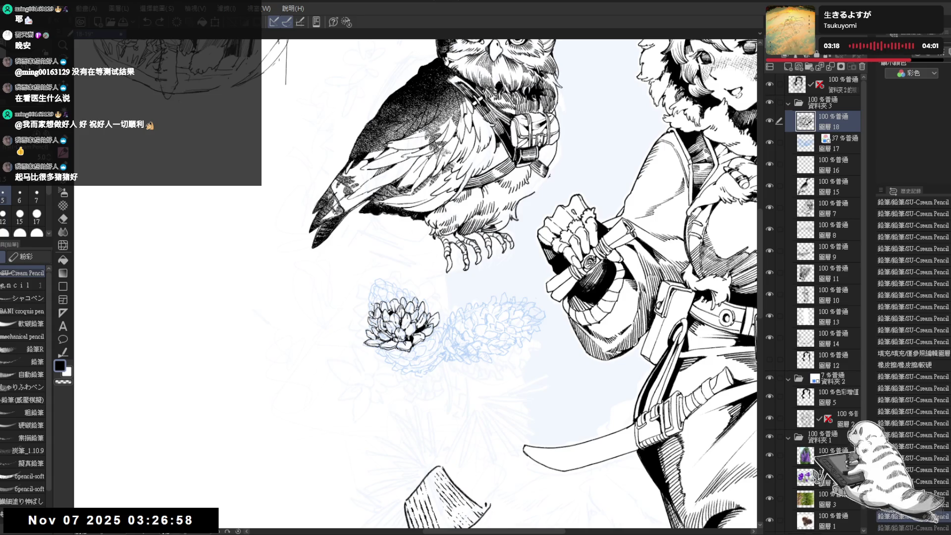
key("ctrl+z")
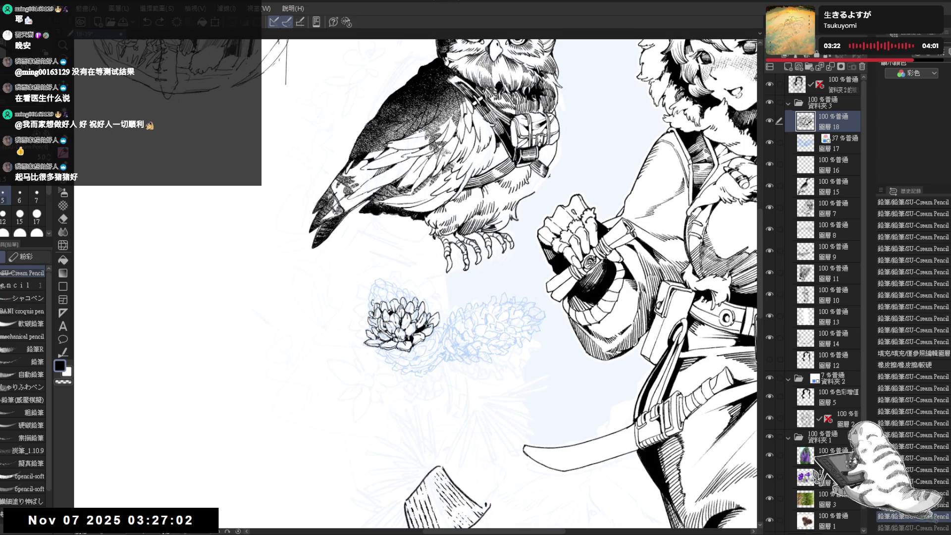
key("ctrl+y")
Rotate the view and add another small ink mark near the pinecone top
left_click_drag(420, 309, 376, 409)
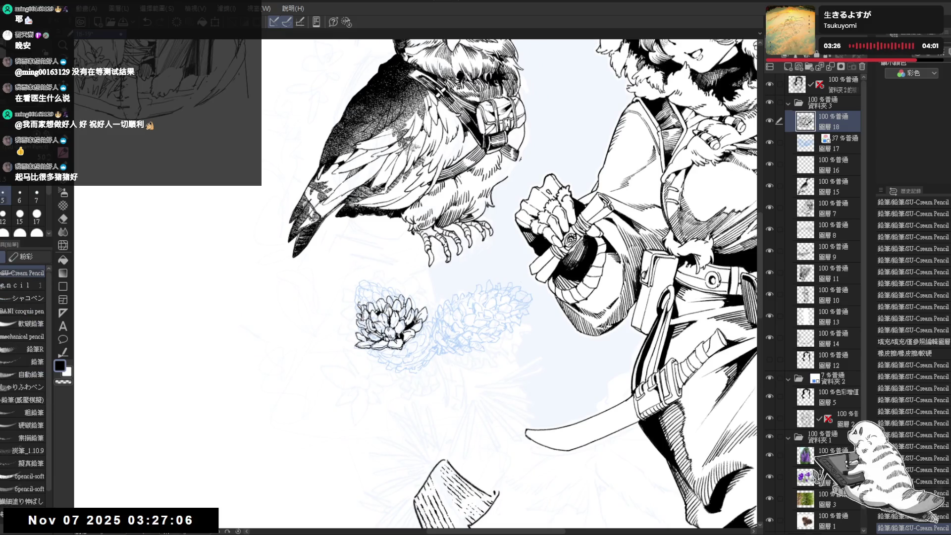
left_click_drag(392, 292, 393, 295)
left_click_drag(496, 248, 525, 267)
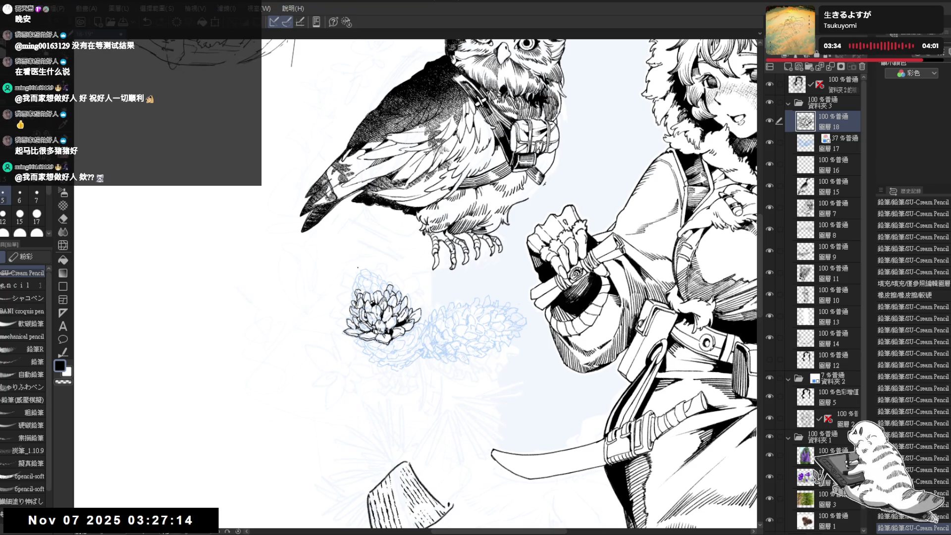
left_click_drag(368, 282, 362, 276)
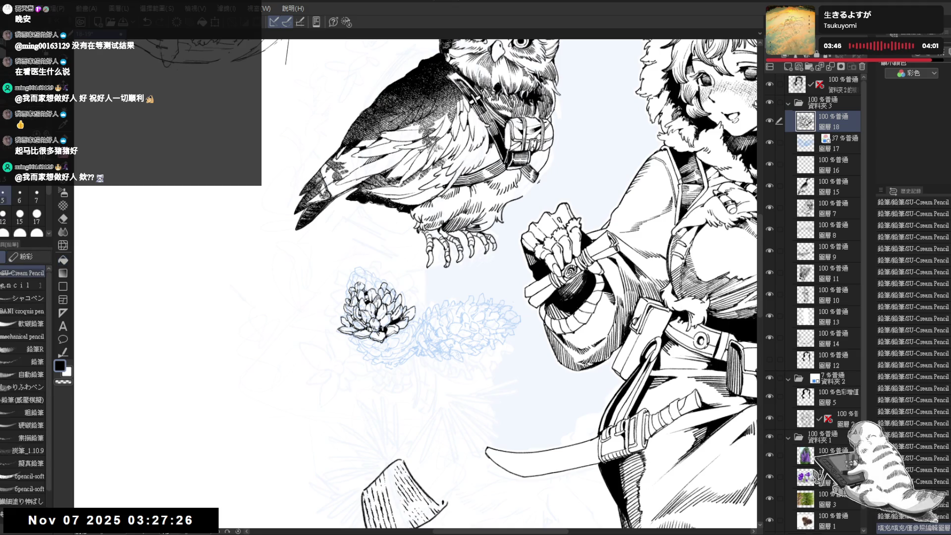
Fill a tiny gap near the pinecone with black and add a small mark on its top
left_click(368, 277)
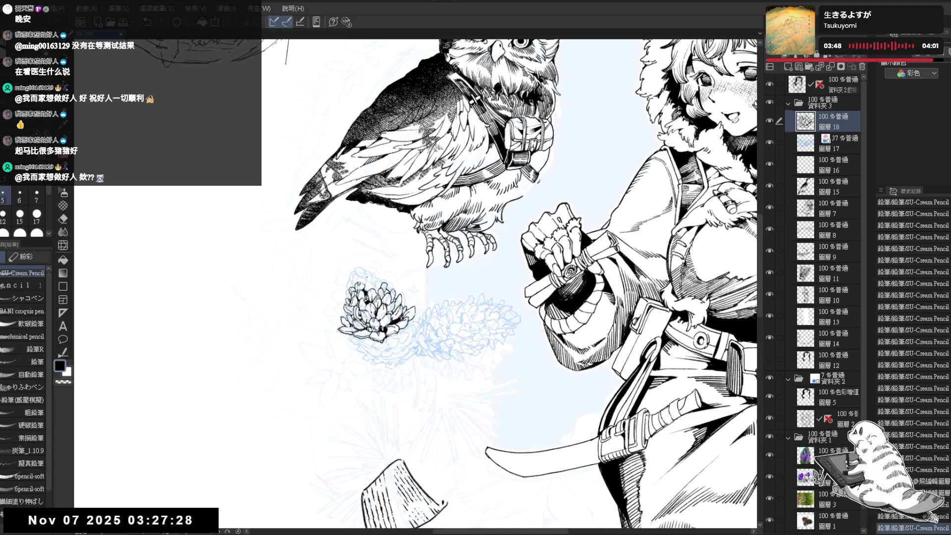
key("minus")
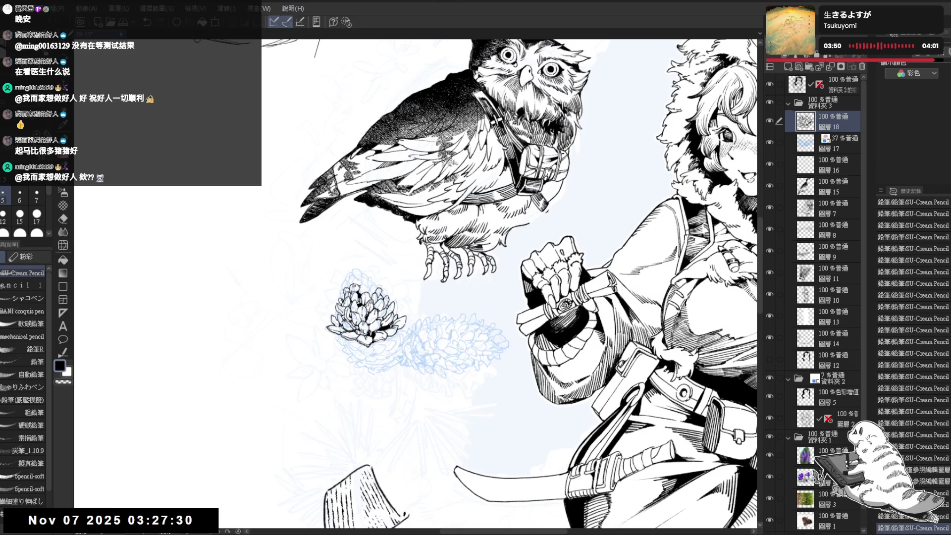
left_click_drag(362, 283, 338, 269)
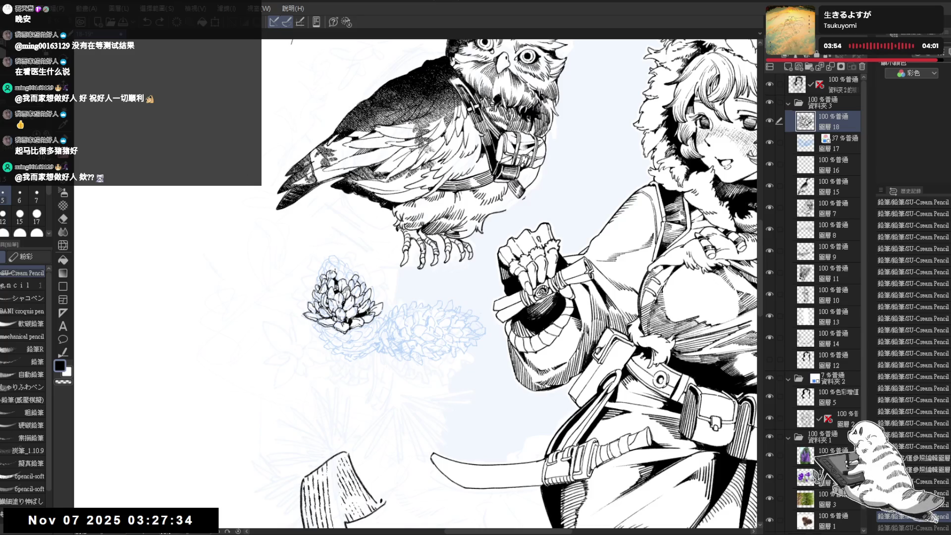
left_click(342, 269)
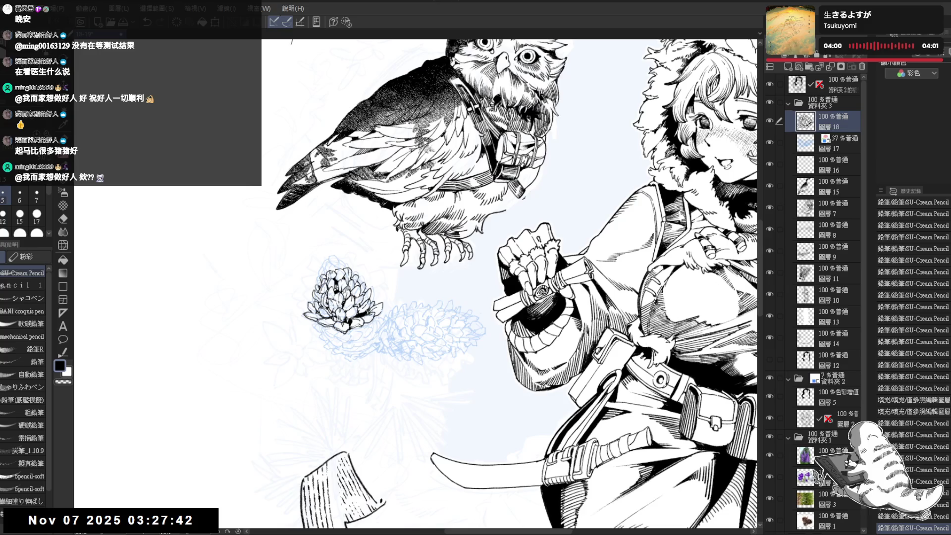
Remove a stray dot, then rotate and zoom out to see owl, girl and pinecone
key("shift+space")
left_click_drag(324, 370, 348, 265)
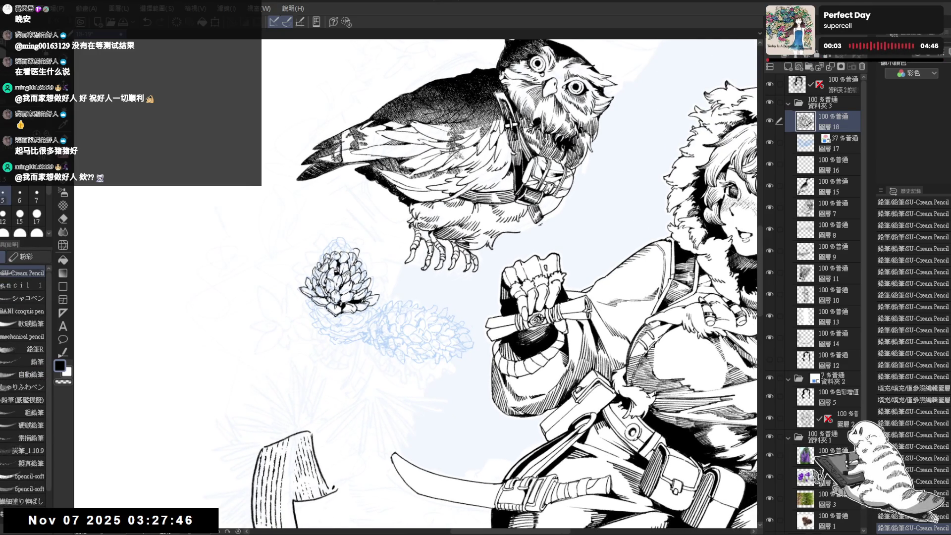
left_click(315, 238)
key("ctrl+z")
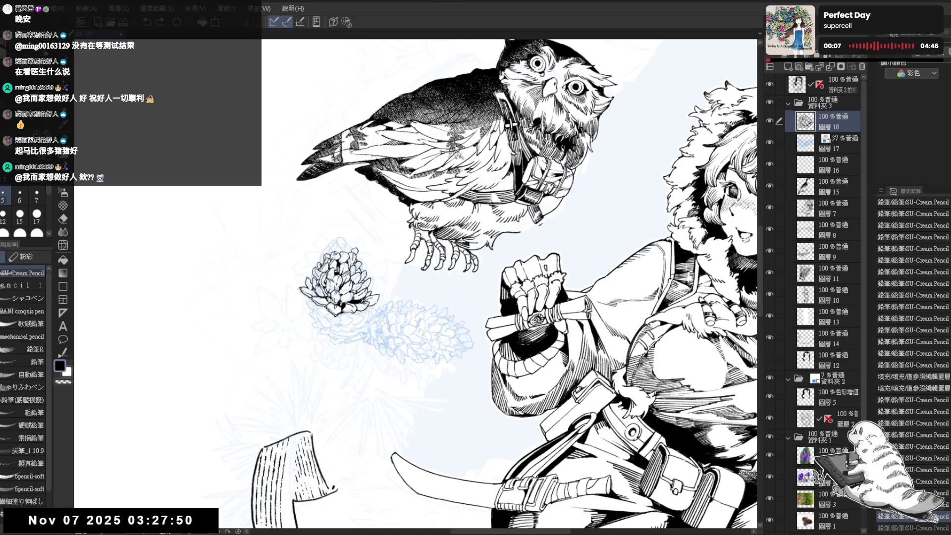
key("minus")
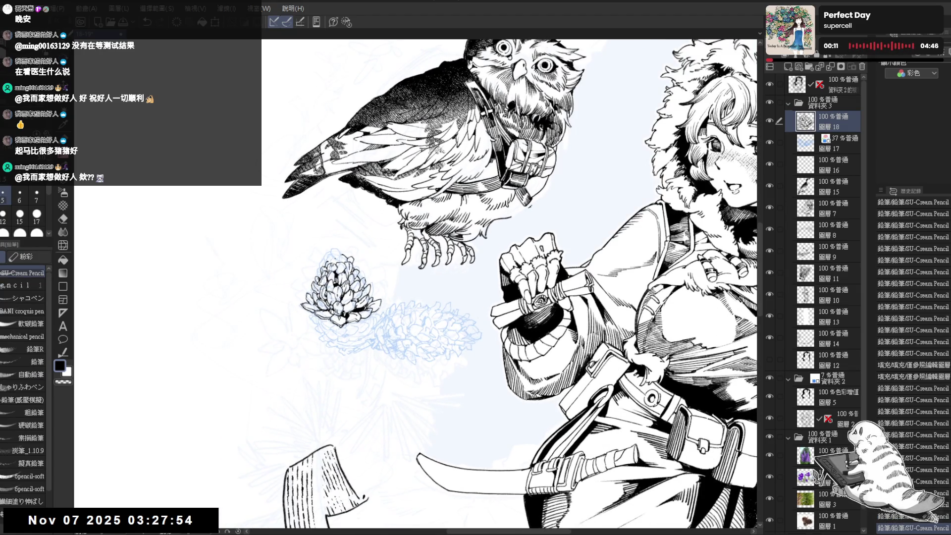
key("ctrl+minus")
key("ctrl+minus")
key("ctrl+minus")
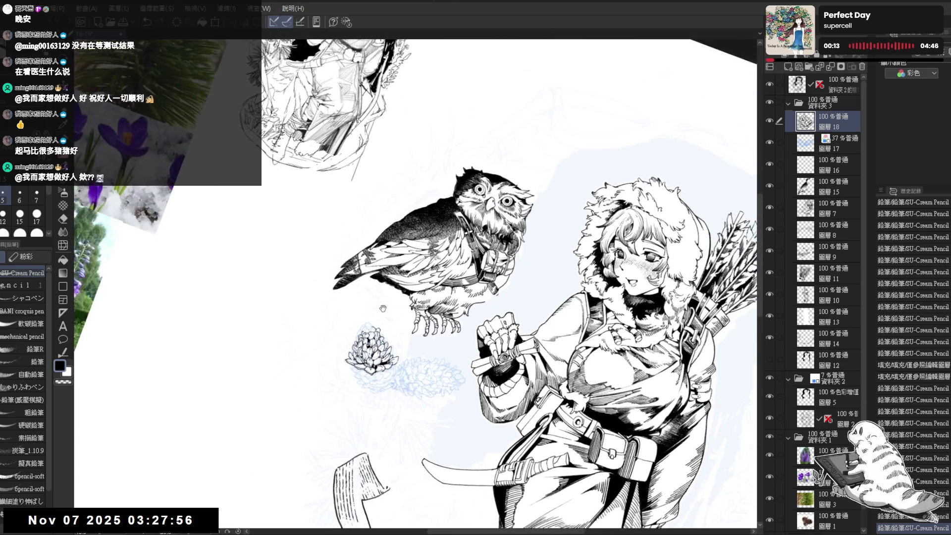
Erase stray marks and lines at the top of the inked pinecone
scroll(352, 336, "up", 2)
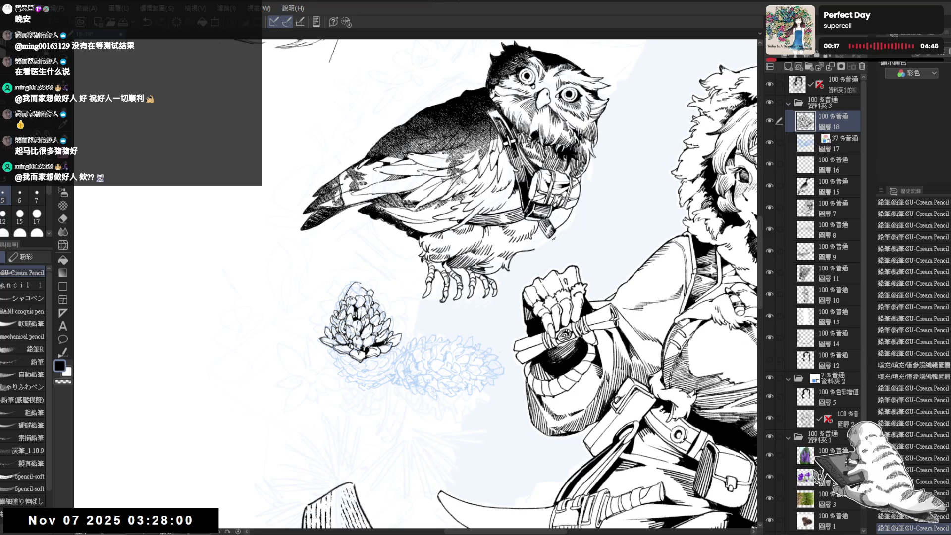
key("minus")
key("e")
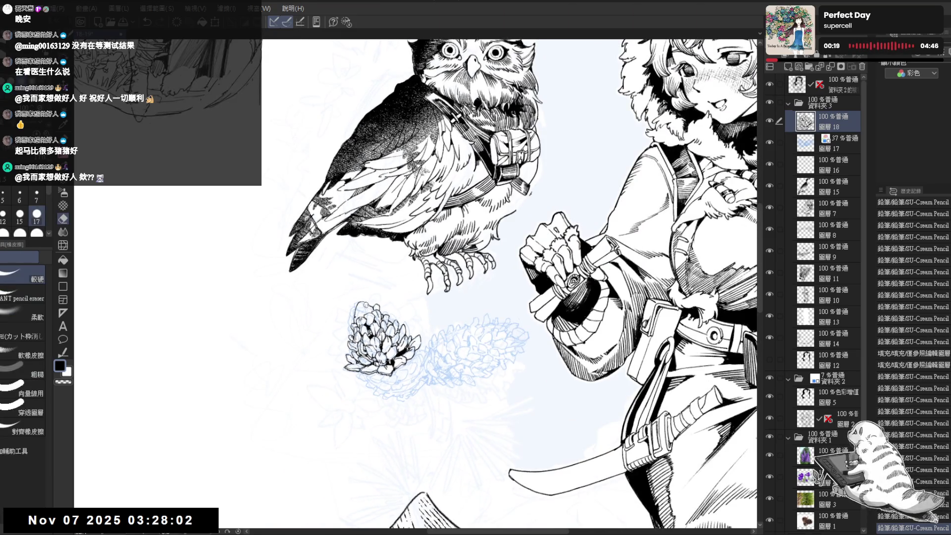
left_click(366, 305)
key("p")
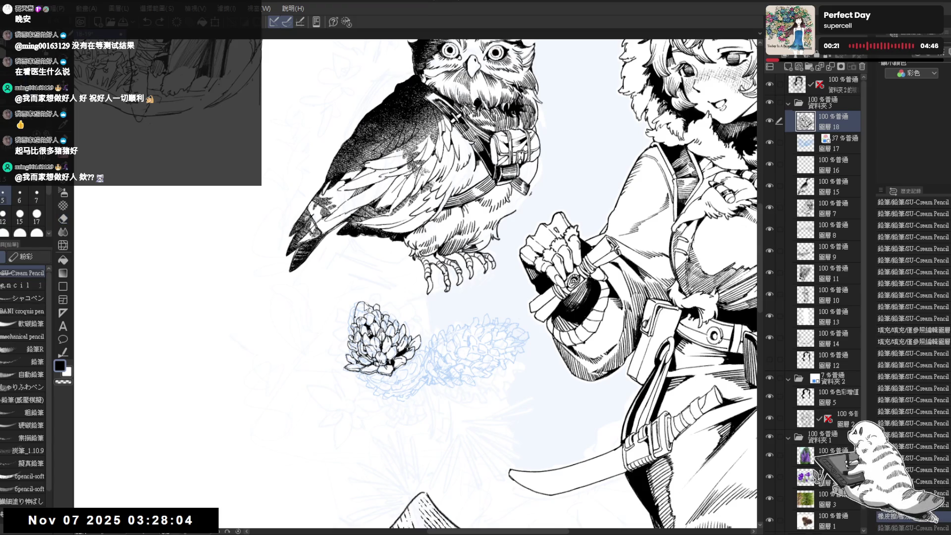
scroll(358, 290, "up", 2)
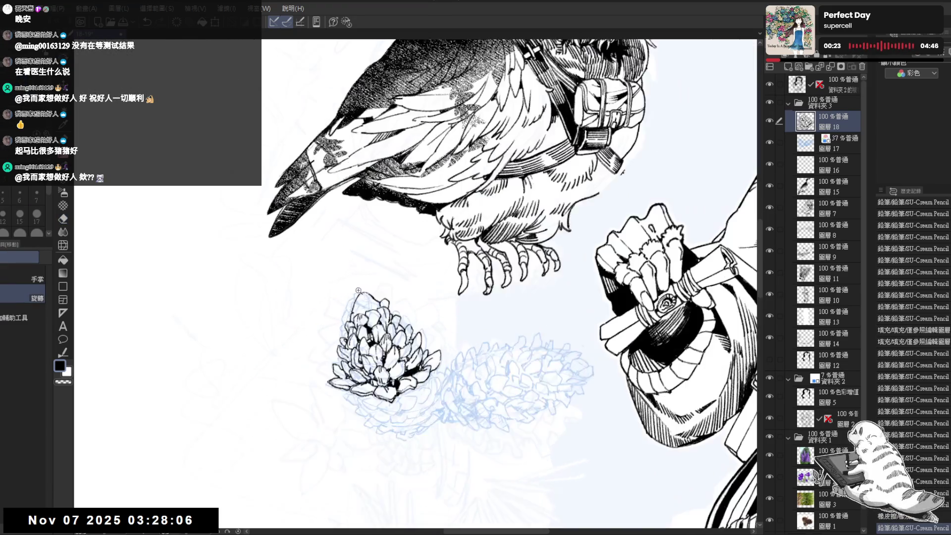
key("e")
left_click_drag(372, 298, 379, 304)
key("p")
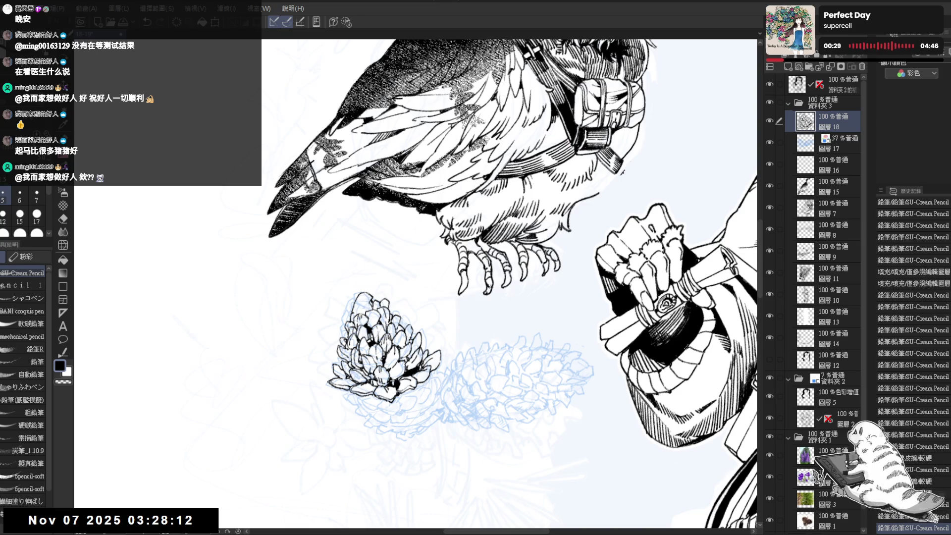
Rotate the canvas and touch up the pinecone scales, alternating small erasures and pencil strokes
key("minus")
key("minus")
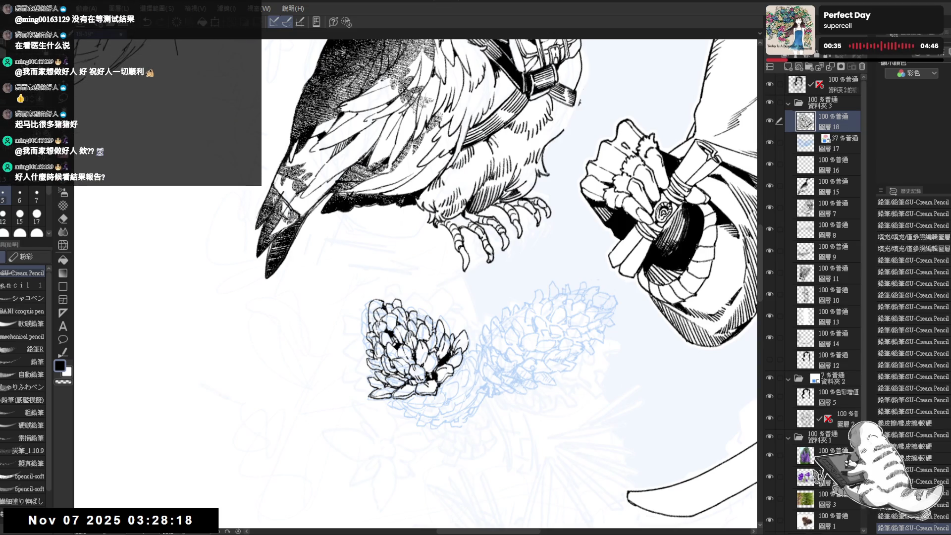
key("e")
left_click(368, 317)
key("p")
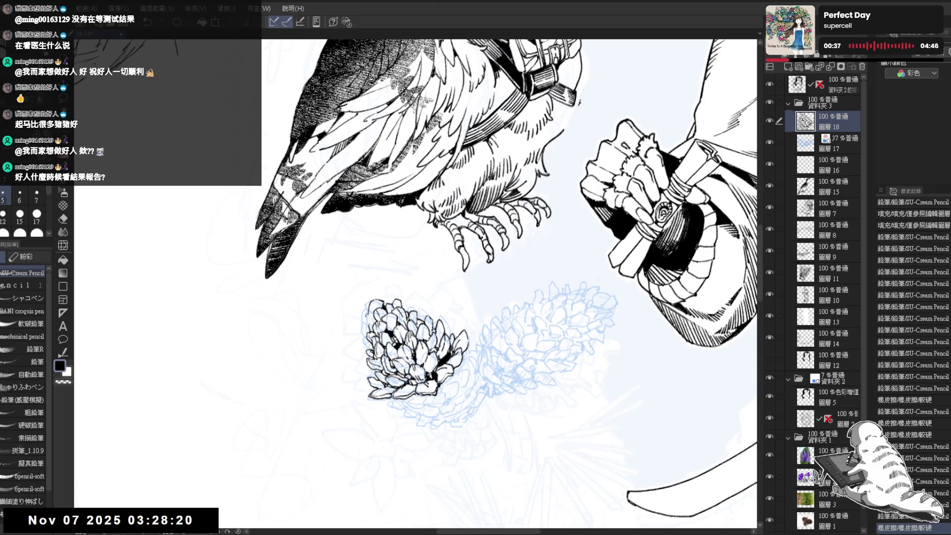
left_click(368, 317)
left_click(368, 317)
key("e")
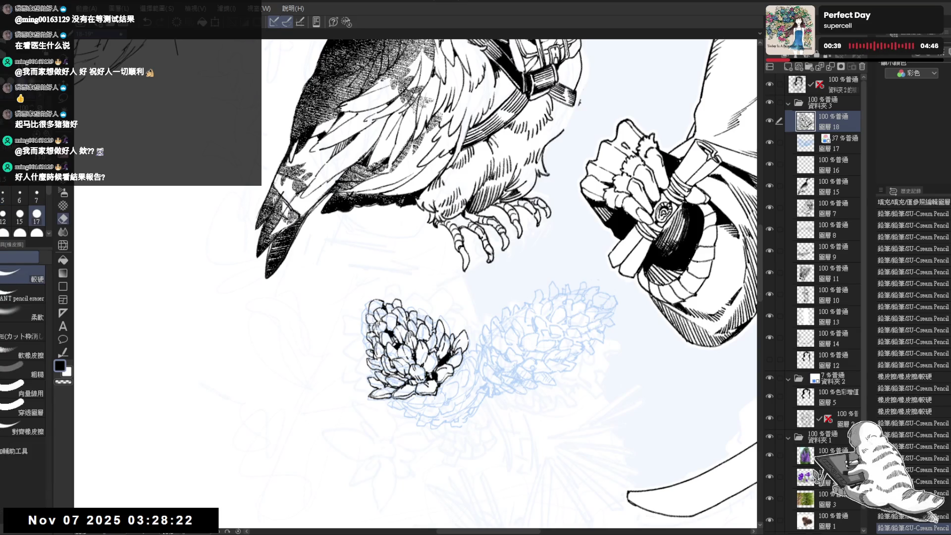
left_click(369, 324)
key("p")
left_click(369, 324)
key("e")
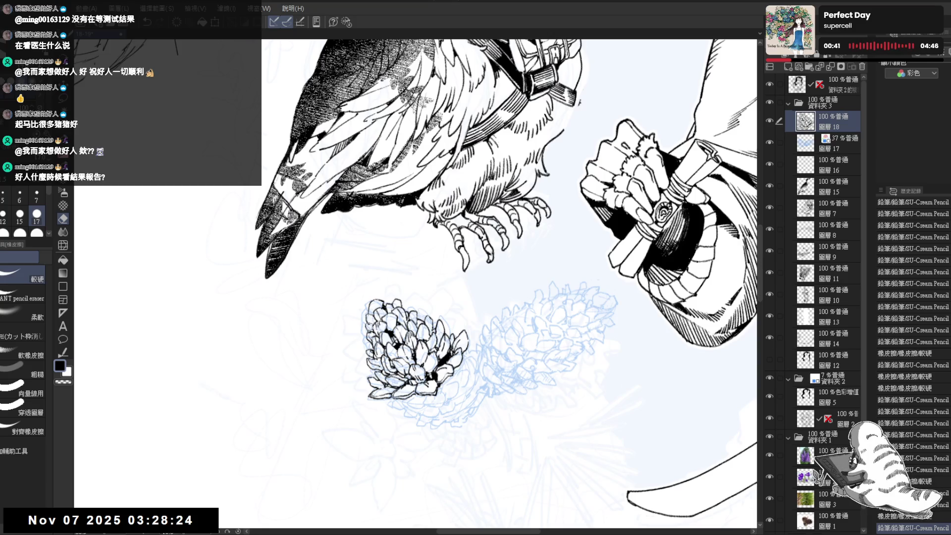
key("p")
key("e")
key("p")
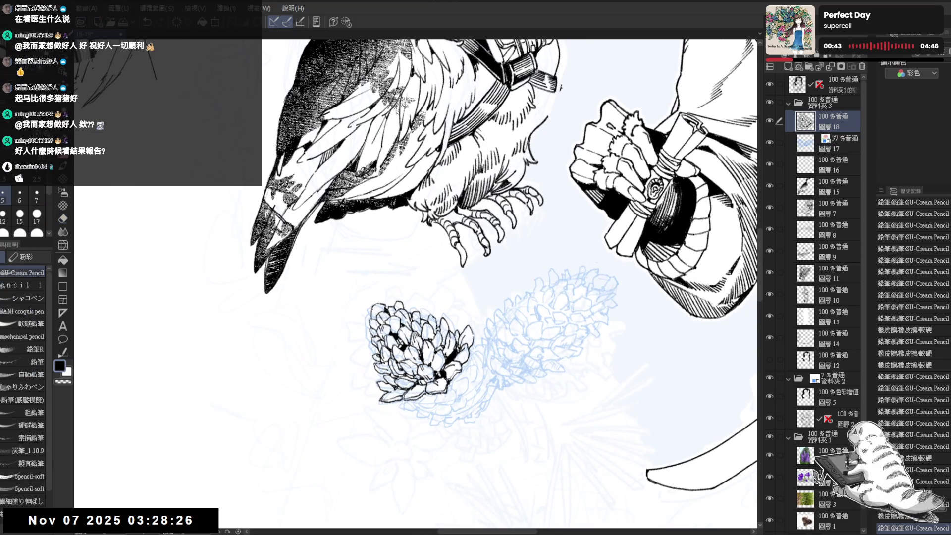
left_click(369, 322)
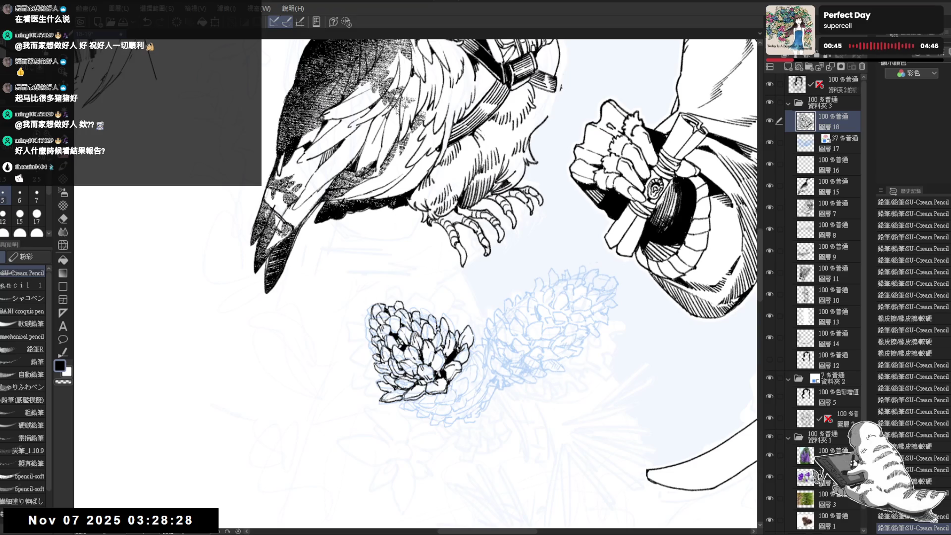
Bring the figure's lower body into view and erase stray lines on the pinecone
mouse_move(421, 352)
left_mouse_down()
mouse_move(392, 339)
mouse_move(393, 314)
mouse_move(424, 319)
mouse_move(421, 253)
left_mouse_up()
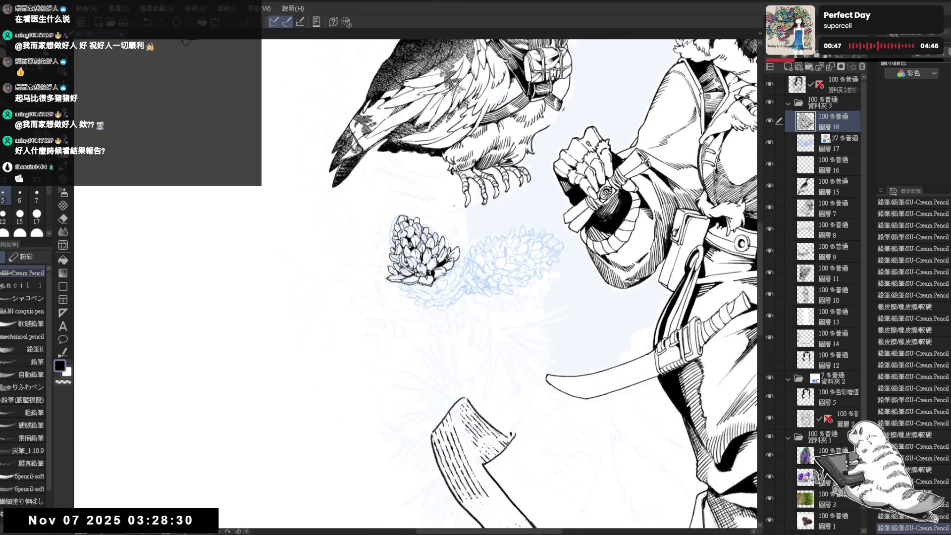
left_click_drag(453, 206, 327, 269)
left_click_drag(378, 217, 373, 335)
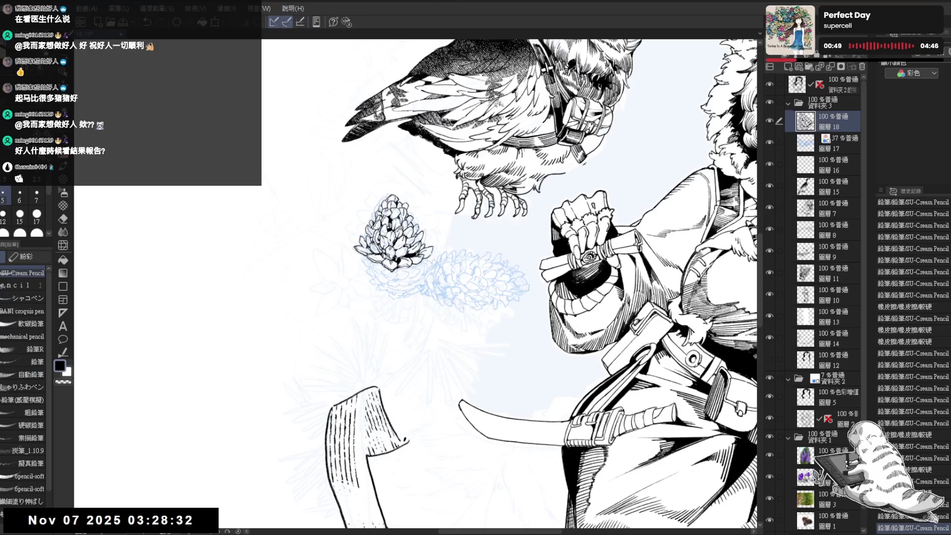
scroll(396, 213, "up", 2)
key("e")
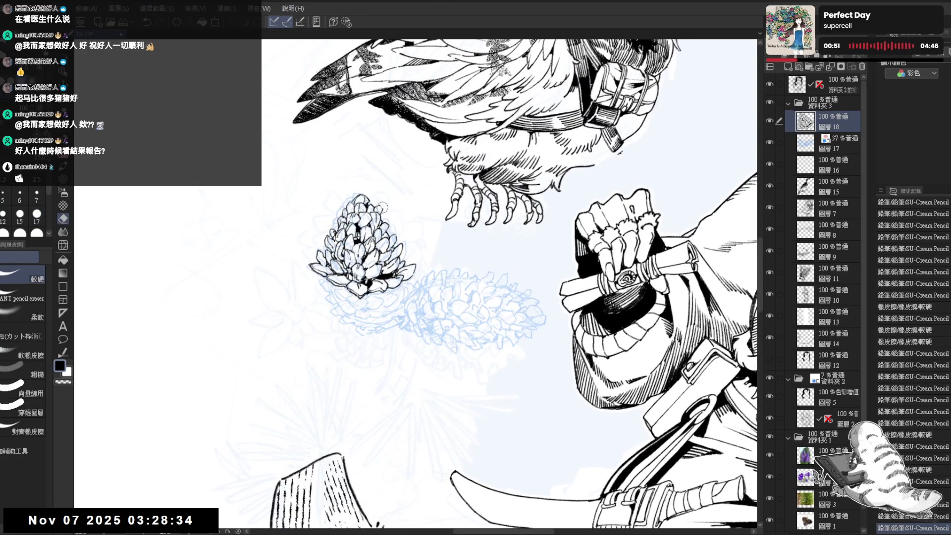
left_click_drag(382, 207, 369, 237)
key("p")
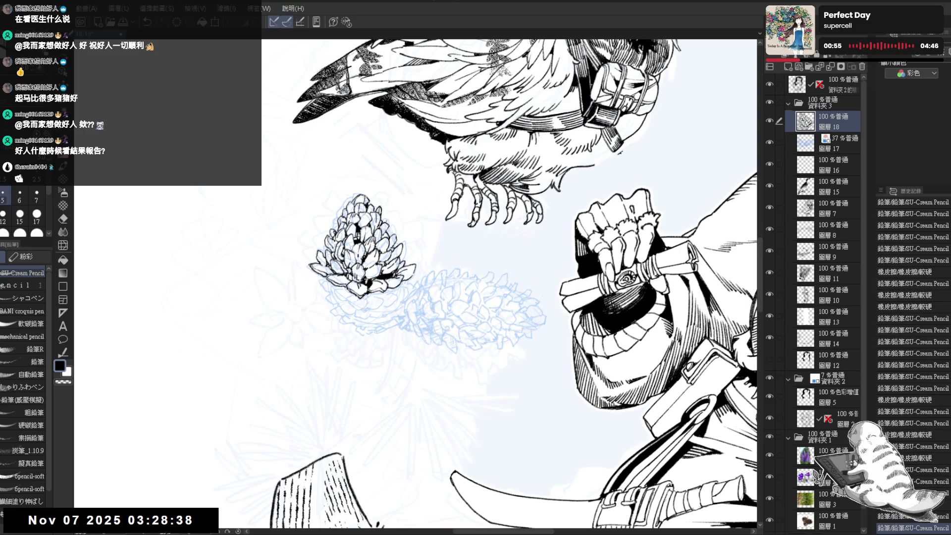
Erase small marks on the pinecone and add pencil touches along its left and lower edge
key("minus")
key("minus")
key("minus")
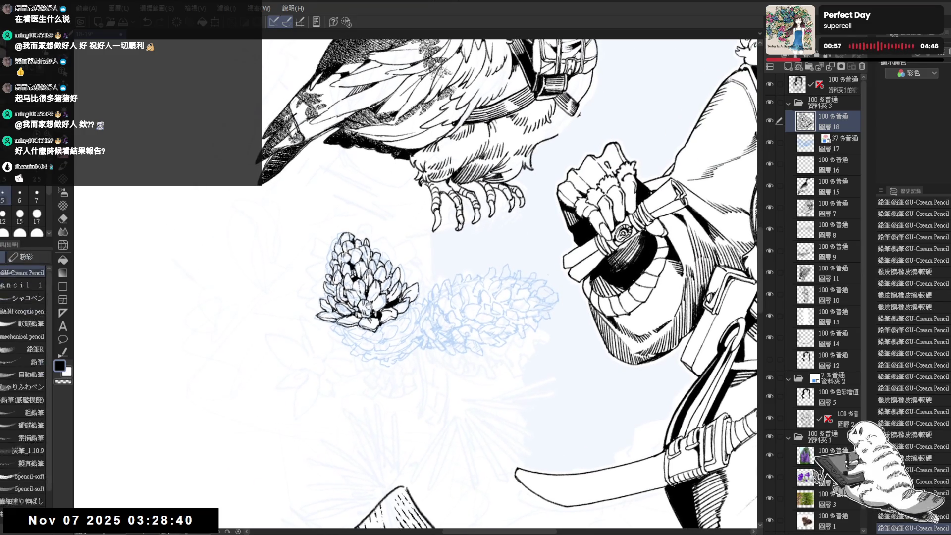
key("minus")
key("e")
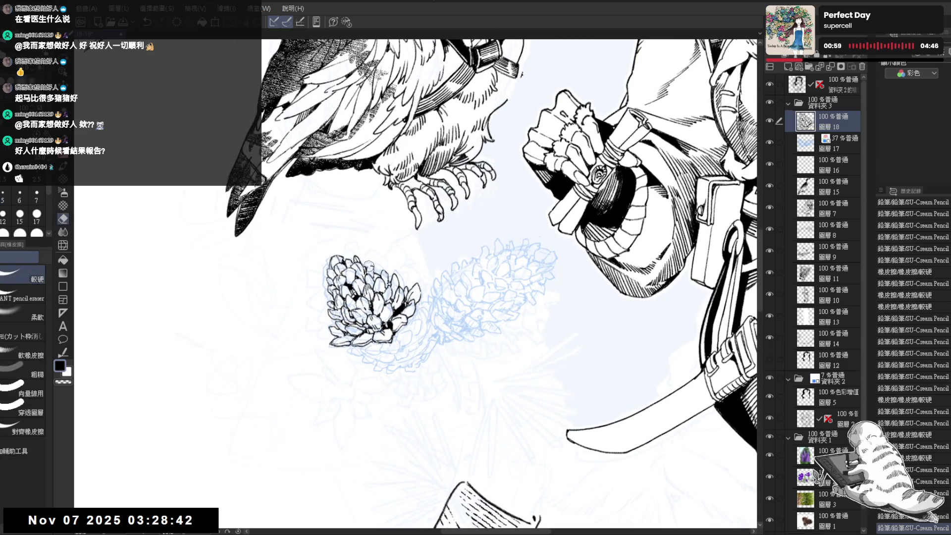
left_click(369, 266)
key("p")
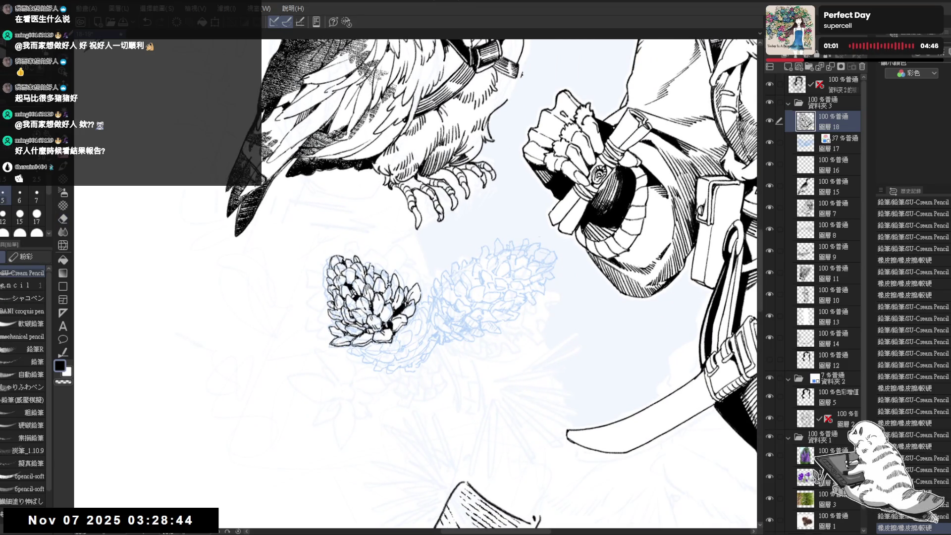
key("e")
left_click(369, 266)
key("p")
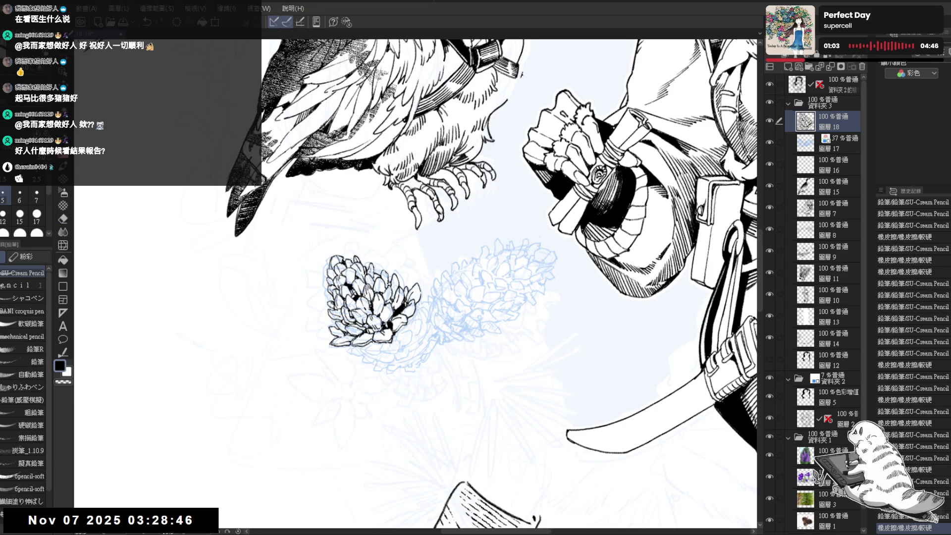
key("minus")
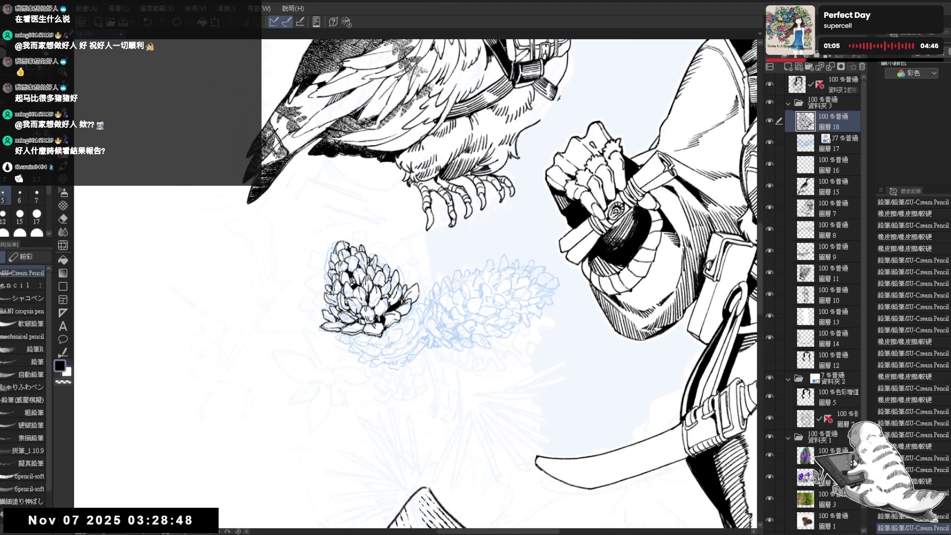
left_click(323, 262)
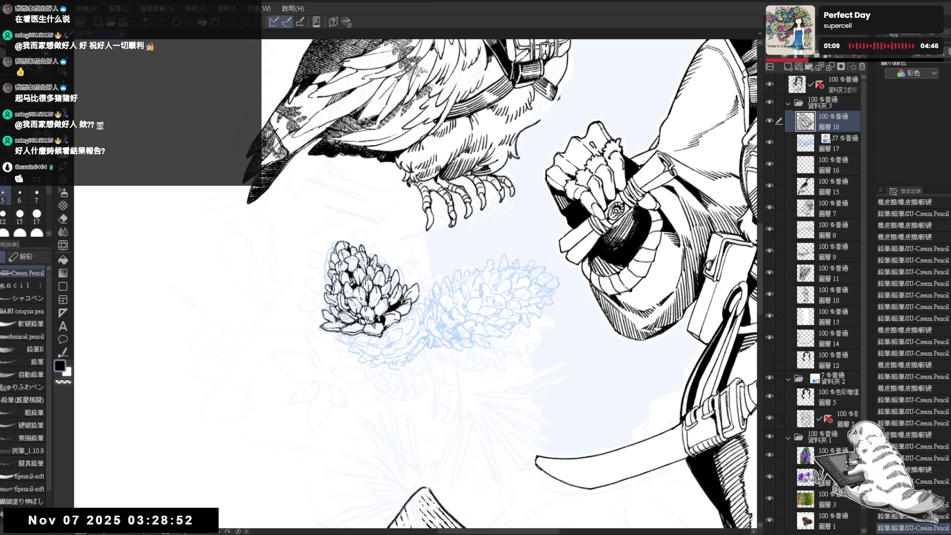
left_click(324, 267)
left_click(321, 292)
Zoom out to check the inked pinecone beside the still-sketched second pinecone
scroll(320, 294, "down", 3)
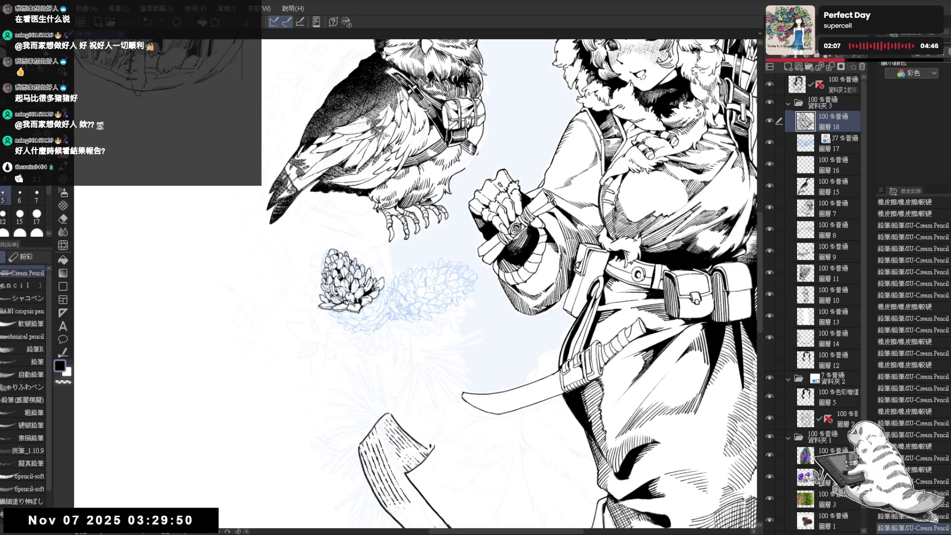
Add short dark strokes along the pinecone's lower and right edge, rotating the view between strokes
scroll(367, 341, "up", 1)
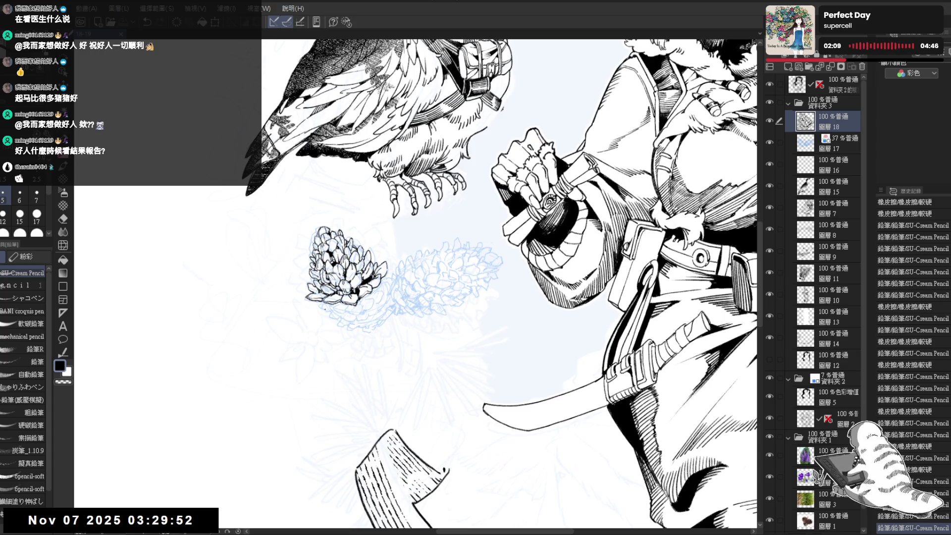
scroll(327, 316, "up", 1)
scroll(315, 305, "up", 1)
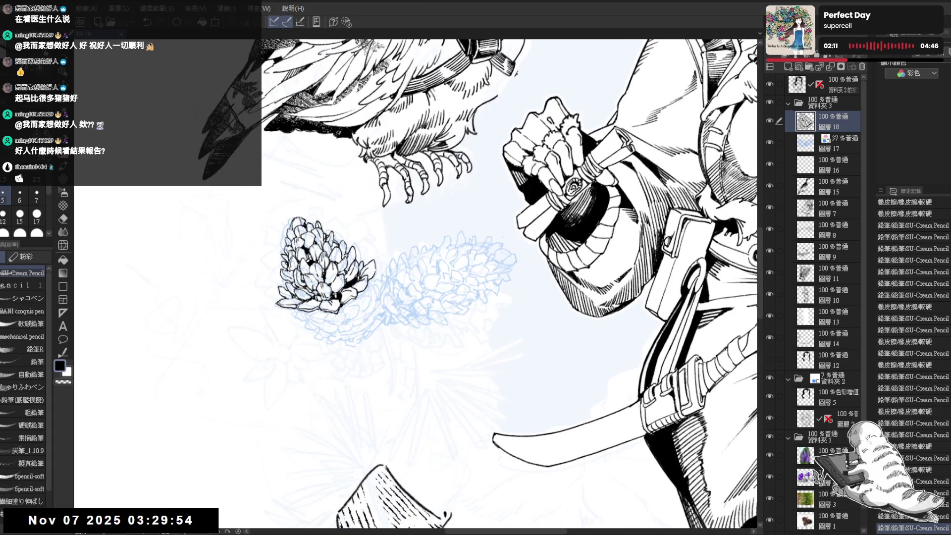
left_click_drag(317, 320, 327, 318)
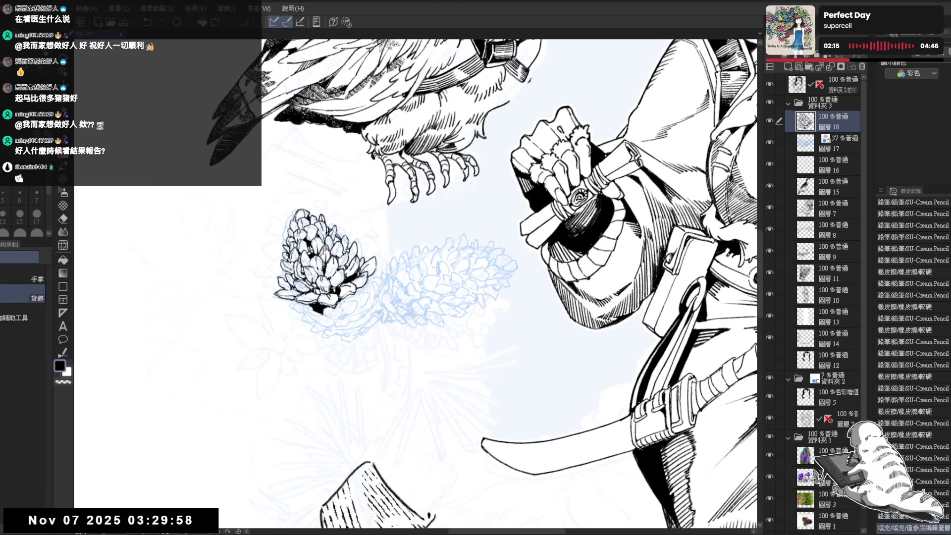
key("asciicircum")
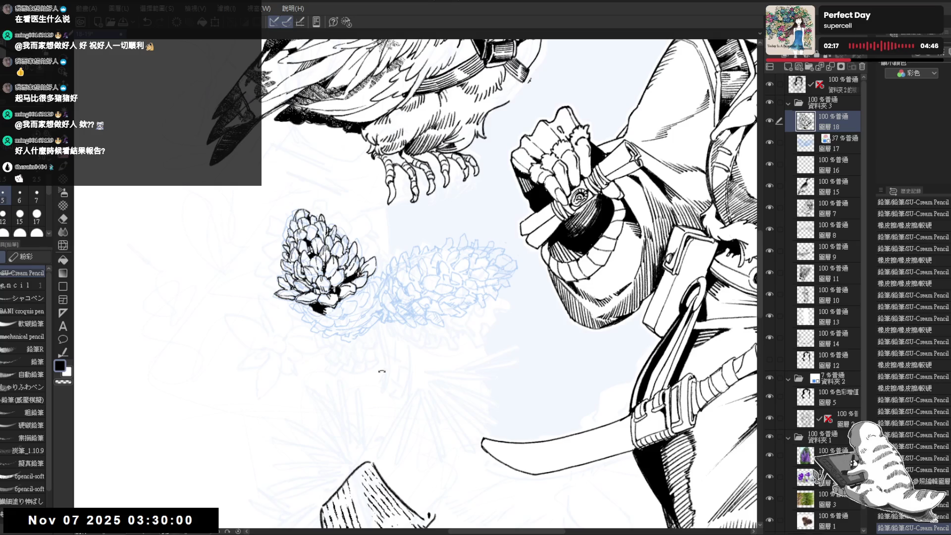
key("asciicircum")
left_click_drag(336, 291, 344, 310)
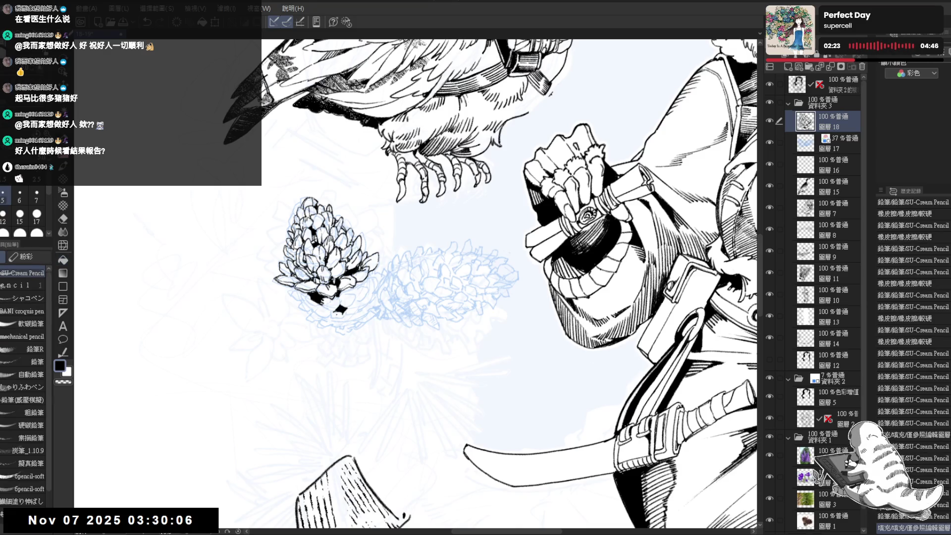
key("asciicircum")
left_click_drag(352, 337, 351, 344)
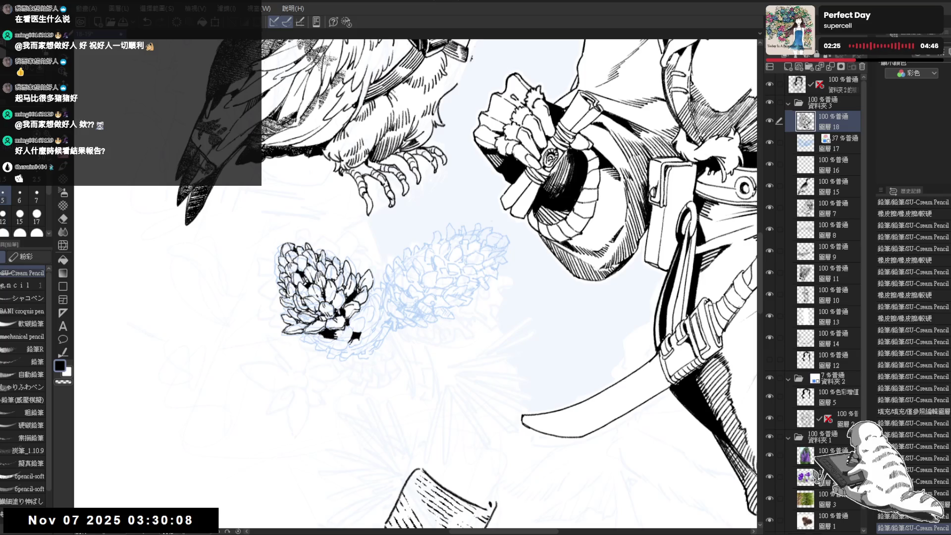
key("minus")
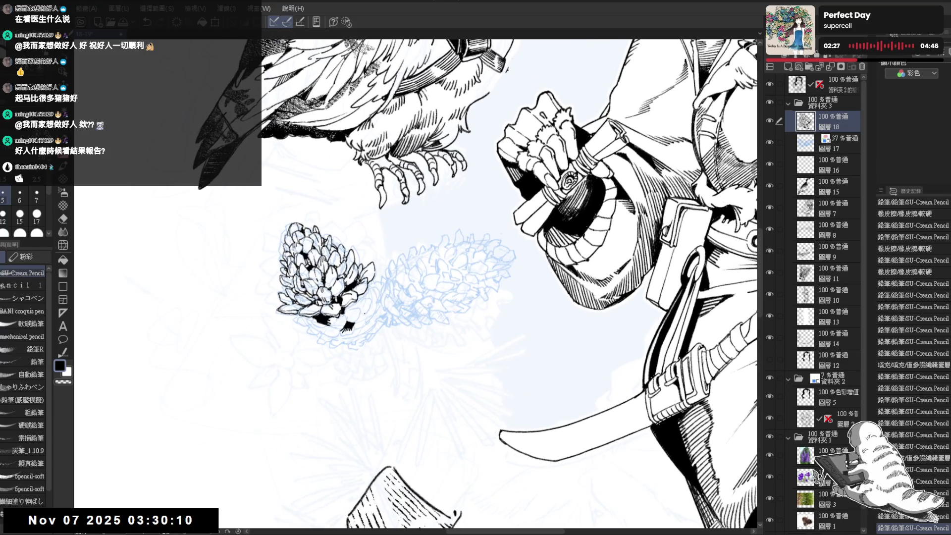
left_click_drag(369, 306, 371, 313)
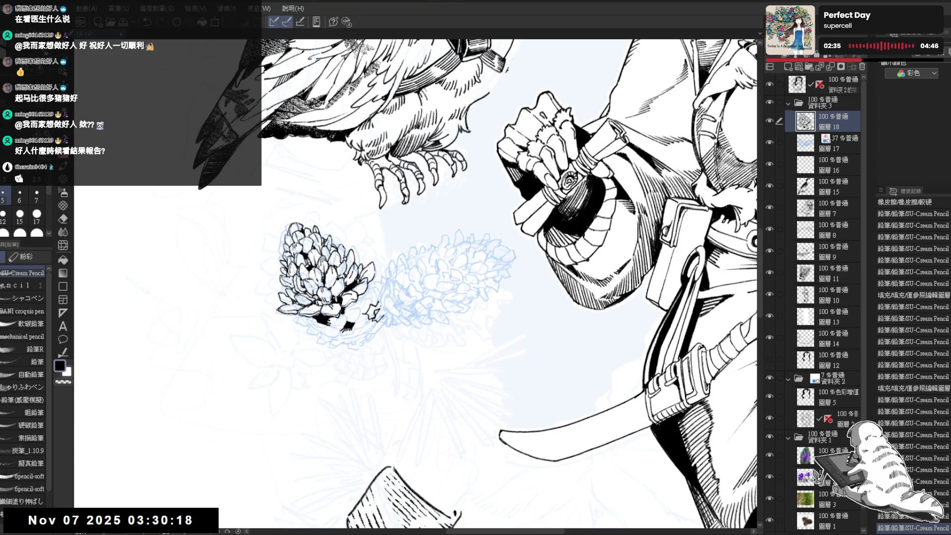
Fill the star-shaped gap and another small gap with black, then trim the shape's edge
key("g")
left_click(377, 312)
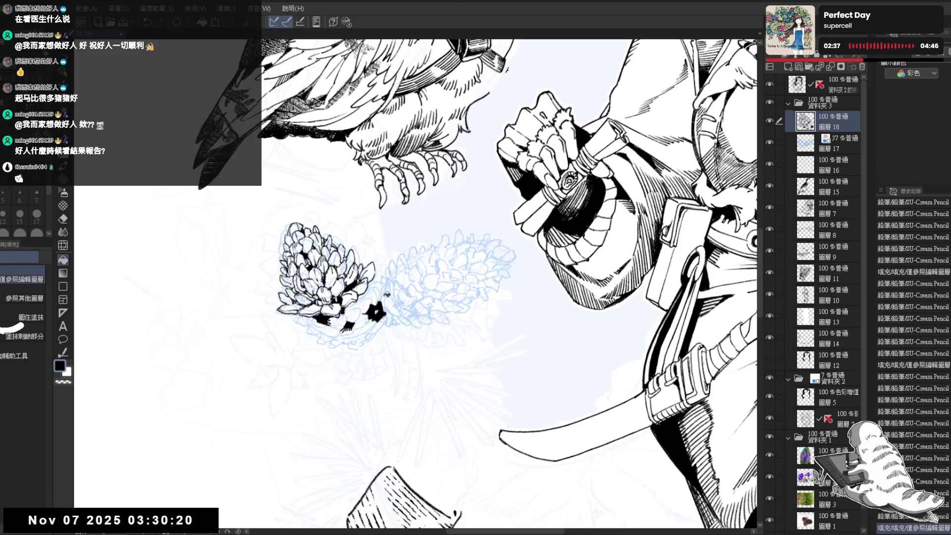
left_click(387, 294)
key("e")
left_click_drag(382, 308, 387, 315)
key("p")
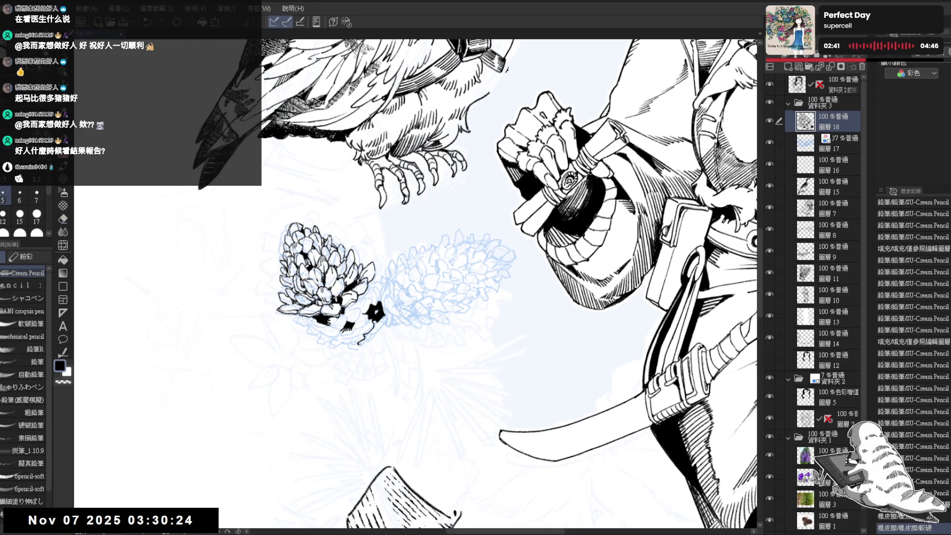
Add pencil touch-ups at the cone's bottom edge and base, then zoom out to check
mouse_move(359, 347)
left_mouse_down()
mouse_move(377, 331)
mouse_move(379, 339)
mouse_move(367, 346)
mouse_move(376, 317)
mouse_move(378, 334)
mouse_move(372, 326)
left_mouse_up()
key("e")
key("p")
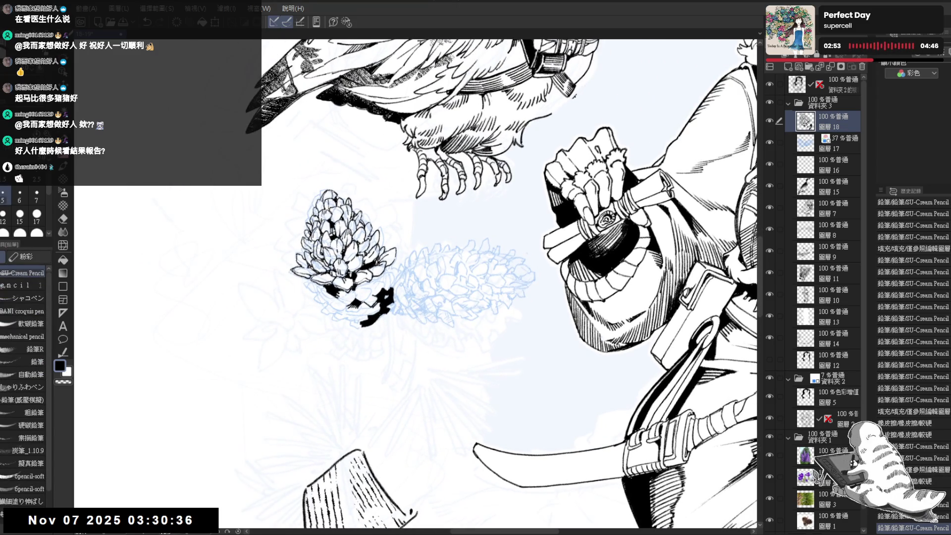
left_click_drag(363, 319, 367, 323)
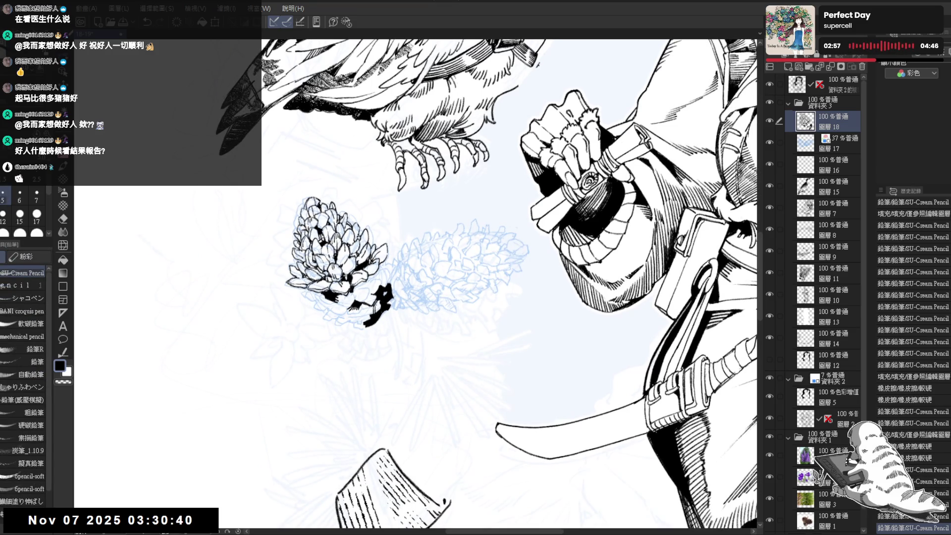
left_click_drag(372, 307, 377, 308)
left_click_drag(416, 282, 428, 287)
scroll(412, 230, "down", 2)
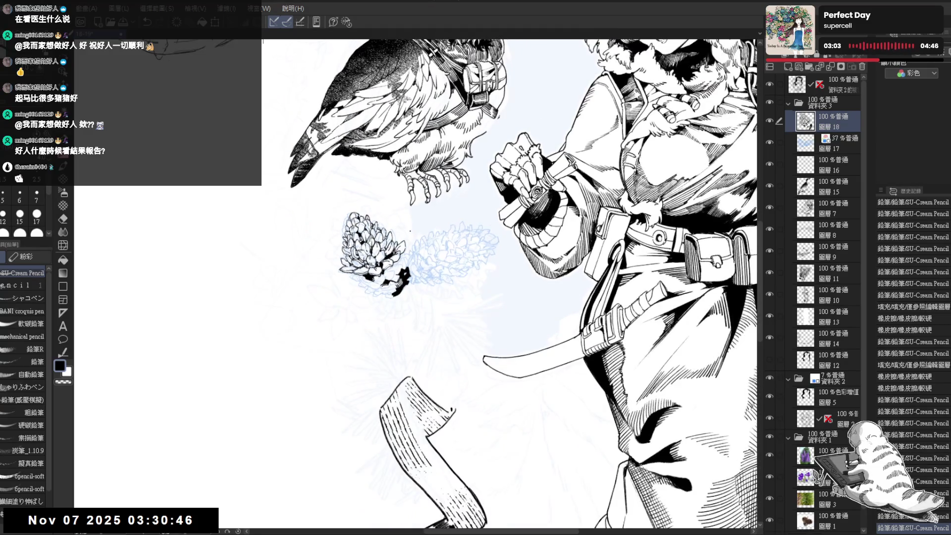
Add small pencil strokes to the pine cone's lower scales, rotating the view slightly clockwise
mouse_move(333, 256)
left_mouse_down()
mouse_move(309, 260)
mouse_move(274, 320)
mouse_move(301, 316)
left_mouse_up()
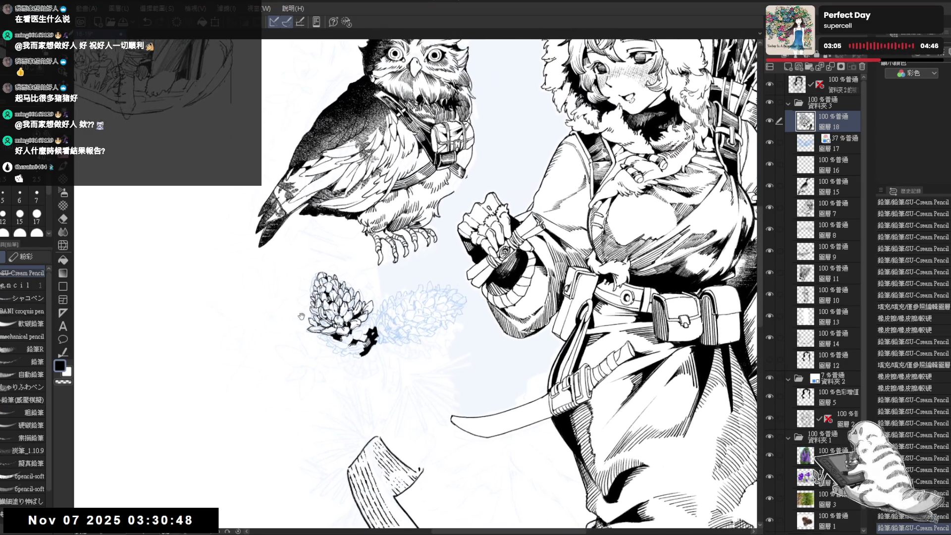
scroll(301, 316, "up", 3)
key("e")
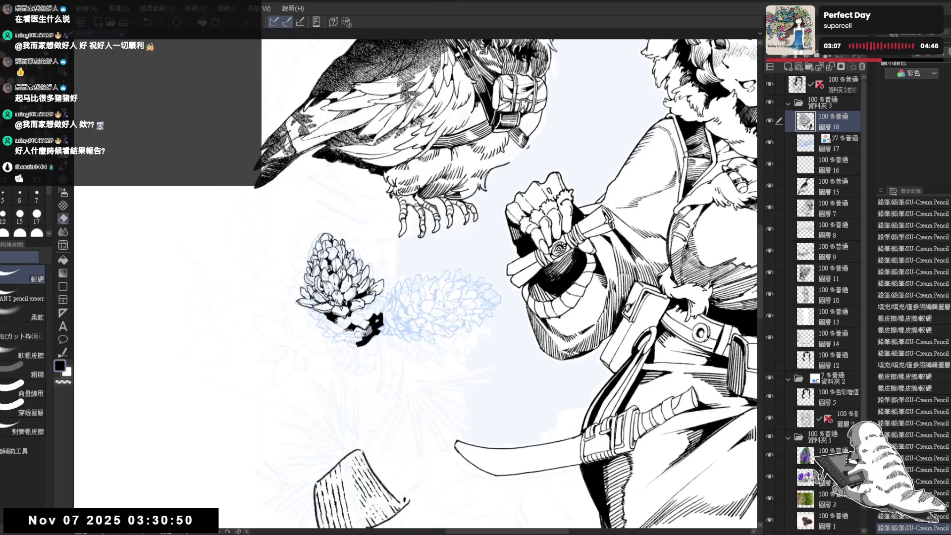
key("p")
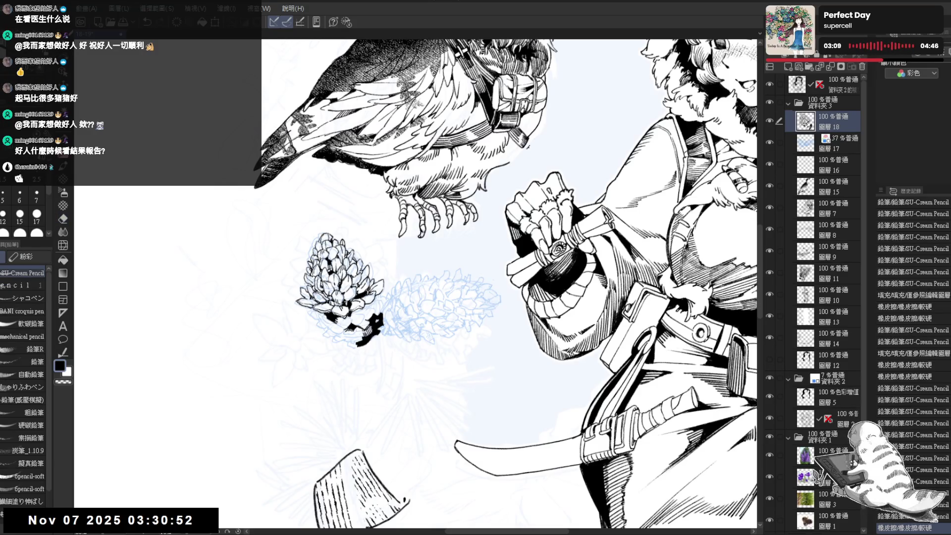
mouse_move(366, 323)
left_mouse_down()
mouse_move(361, 334)
mouse_move(353, 303)
mouse_move(376, 317)
left_mouse_up()
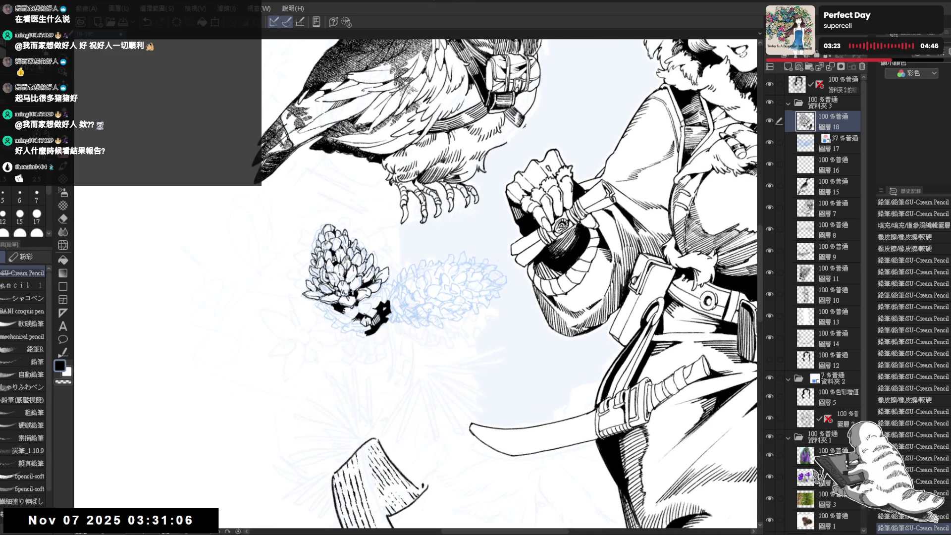
key("minus")
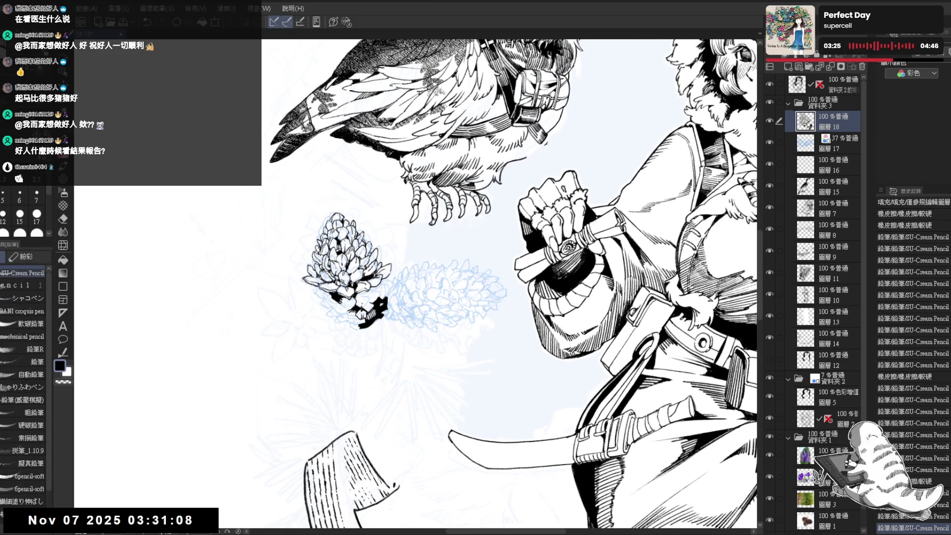
key("shift+space")
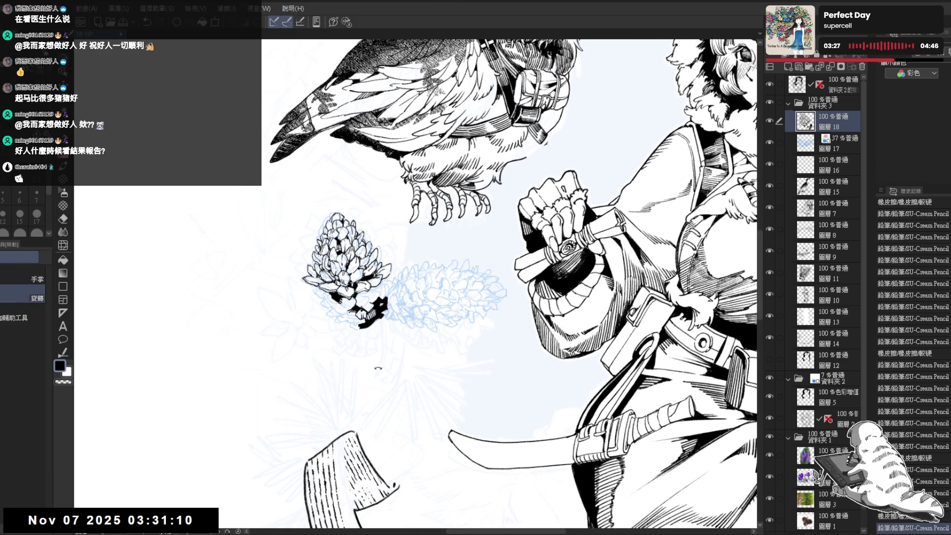
left_click_drag(378, 369, 359, 354)
key("p")
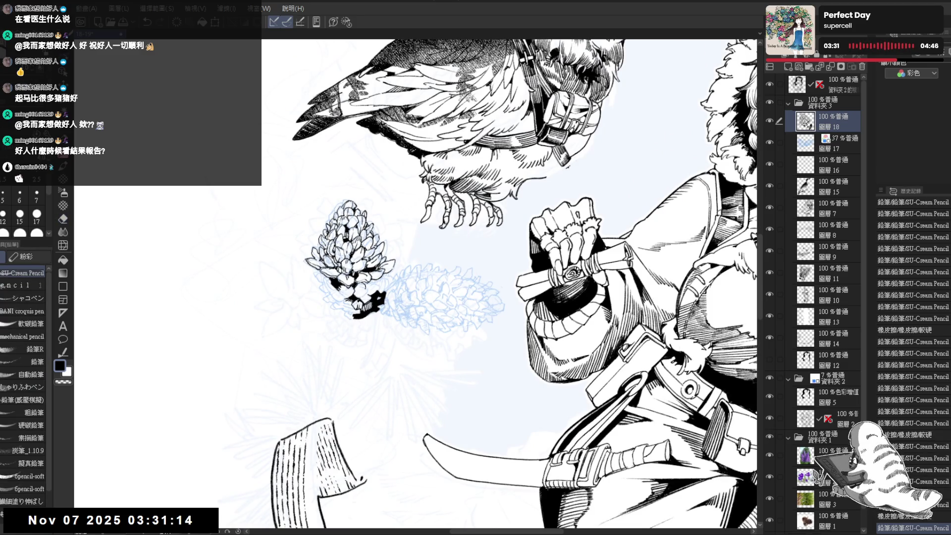
left_click_drag(368, 297, 372, 300)
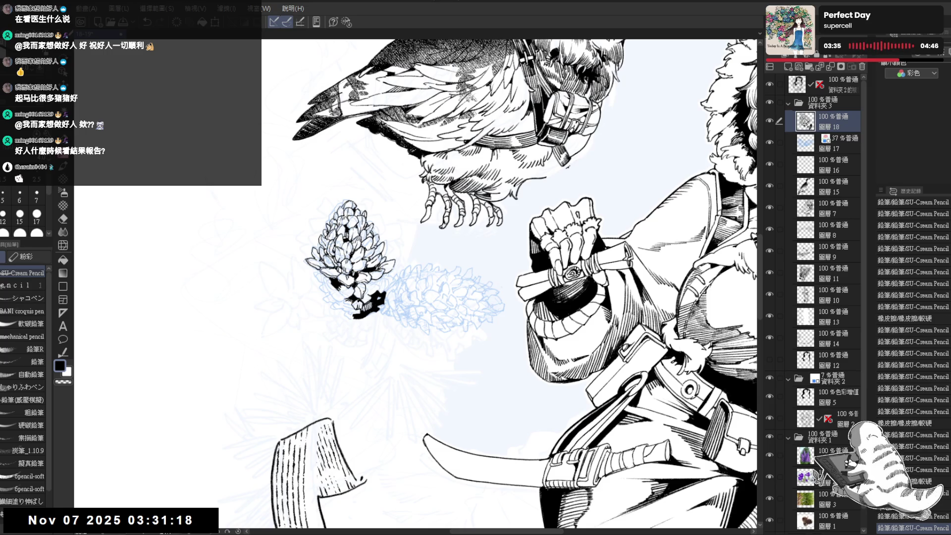
left_click_drag(368, 297, 374, 288)
Fill the gaps between the lower scales with black and dab small ink marks
key("g")
left_click(369, 298)
key("p")
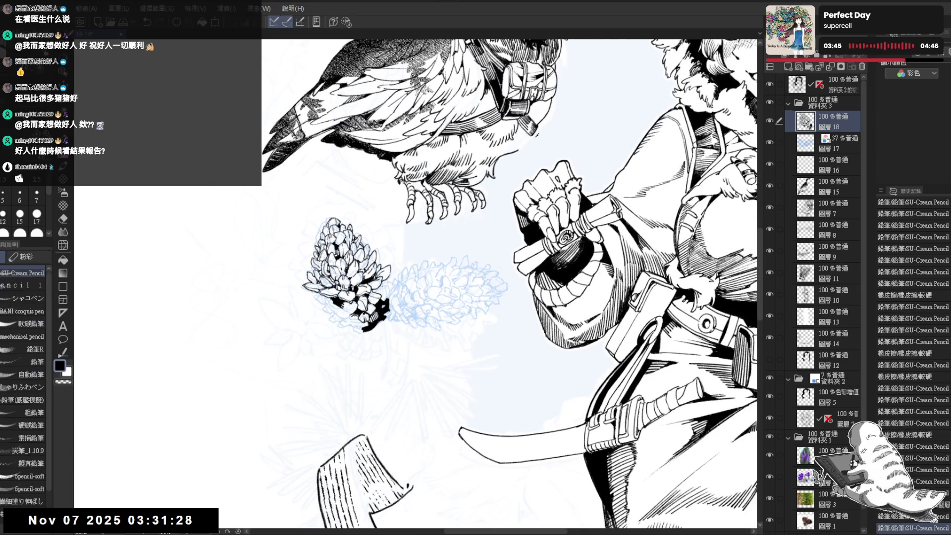
left_click(369, 298)
left_click(369, 298)
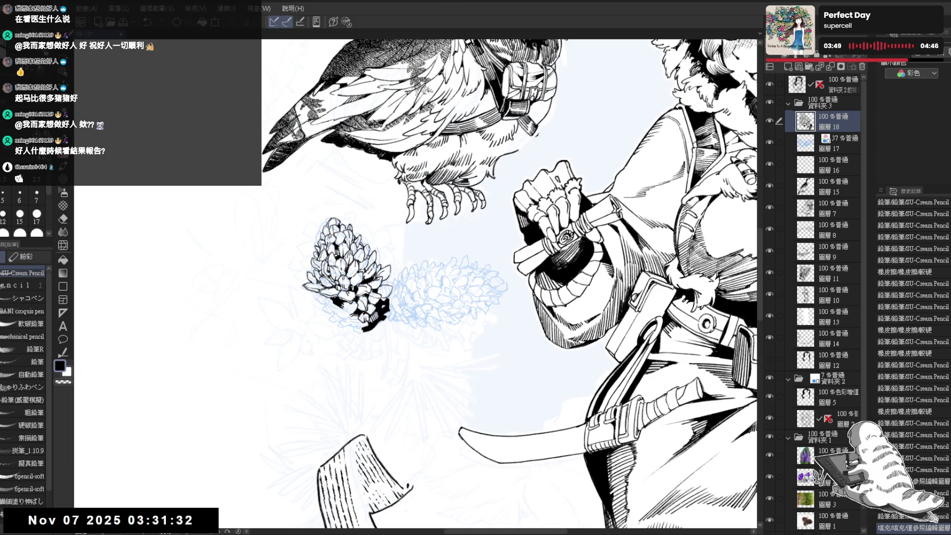
left_click(368, 307)
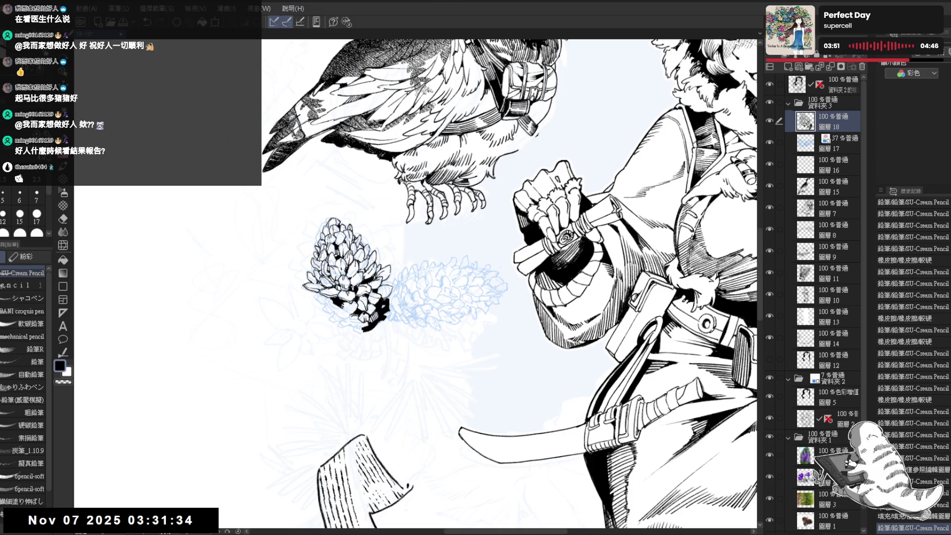
left_click(369, 307)
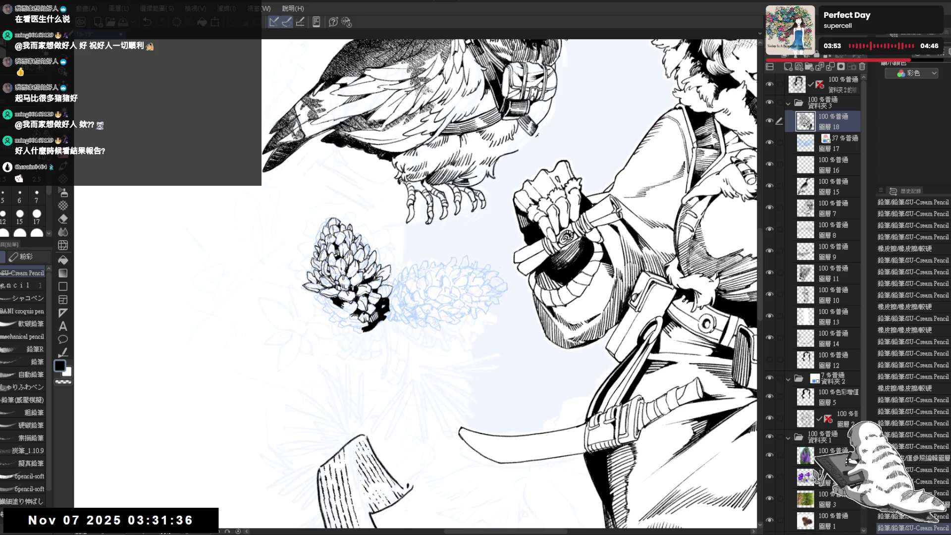
left_click(372, 317)
Darken the shadows under the scales and the dark cluster at the cone's base
scroll(371, 317, "up", 3)
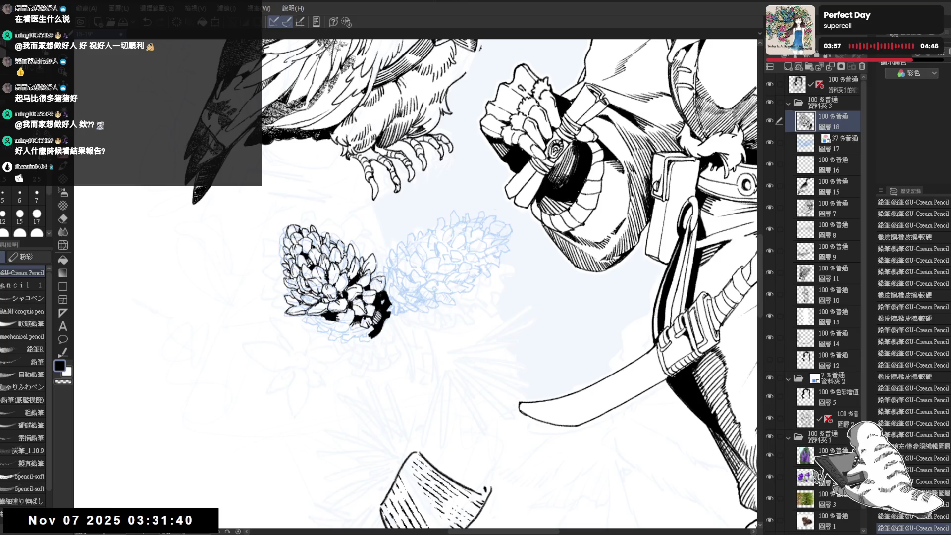
left_click(372, 317)
left_click(371, 316)
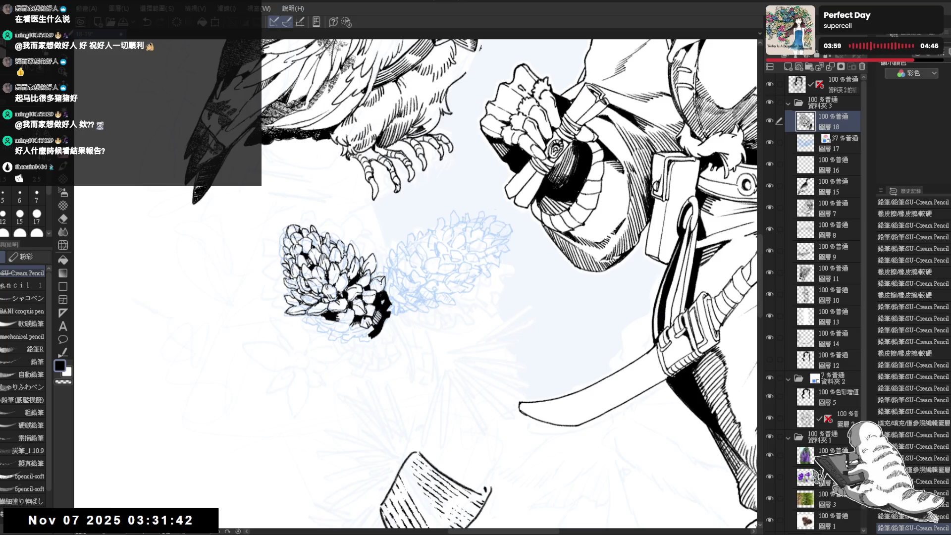
left_click(371, 317)
left_click(371, 317)
left_click(375, 297)
left_click(375, 298)
left_click(375, 297)
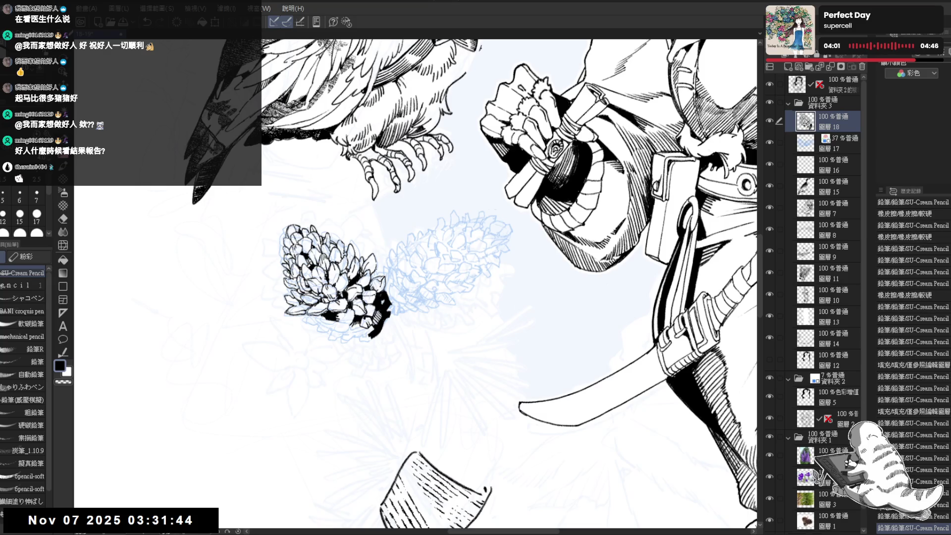
left_click(375, 297)
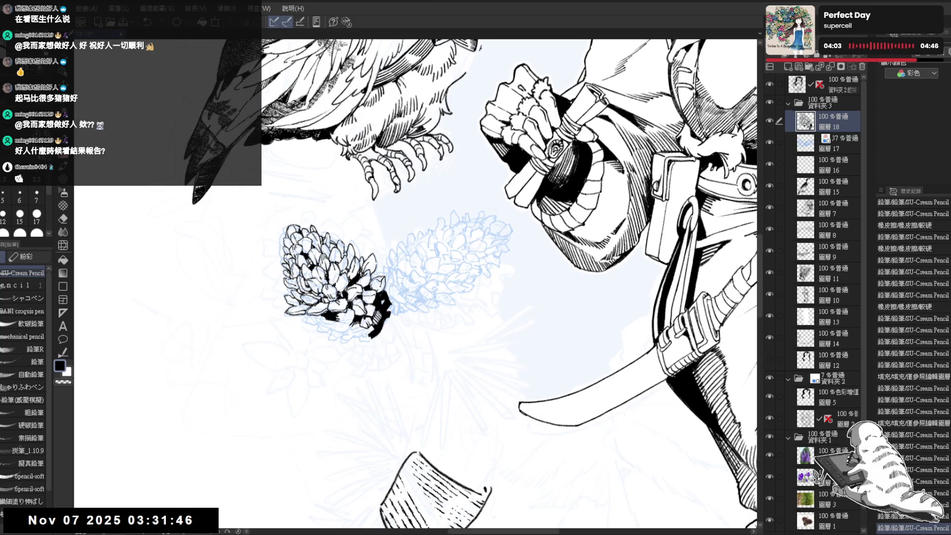
left_click(367, 297)
left_click(366, 298)
left_click(367, 297)
left_click_drag(496, 248, 515, 278)
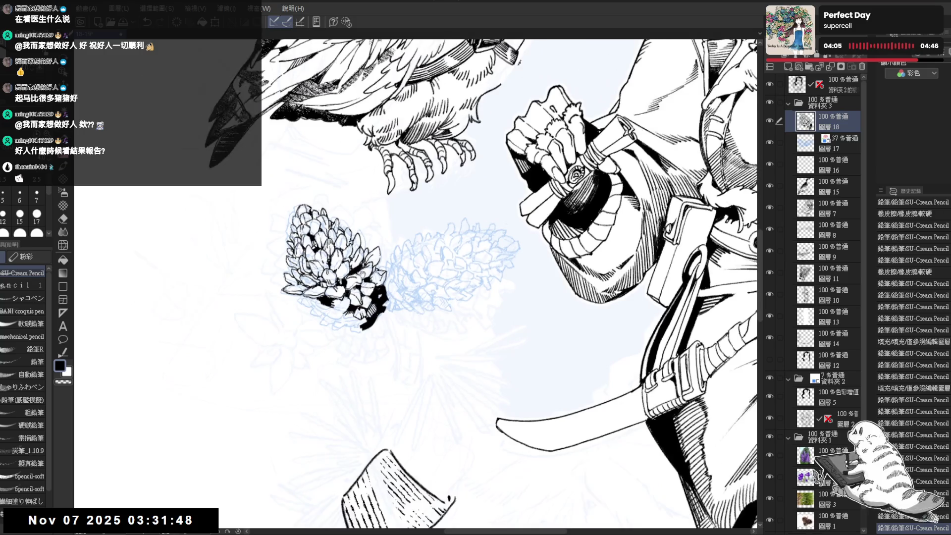
Straighten and pan the view to re-frame the cone and figure
left_click_drag(398, 267, 410, 270)
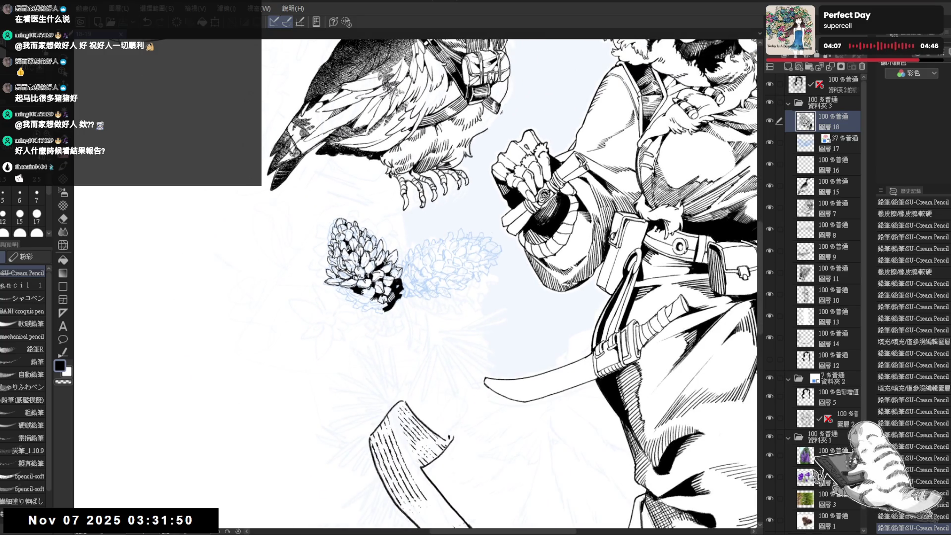
scroll(349, 294, "up", 1)
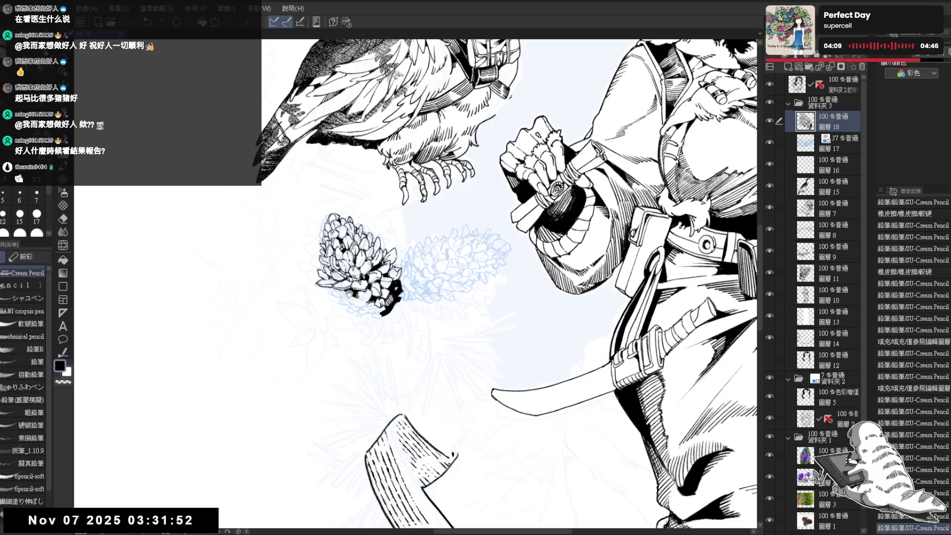
left_click_drag(349, 294, 367, 313)
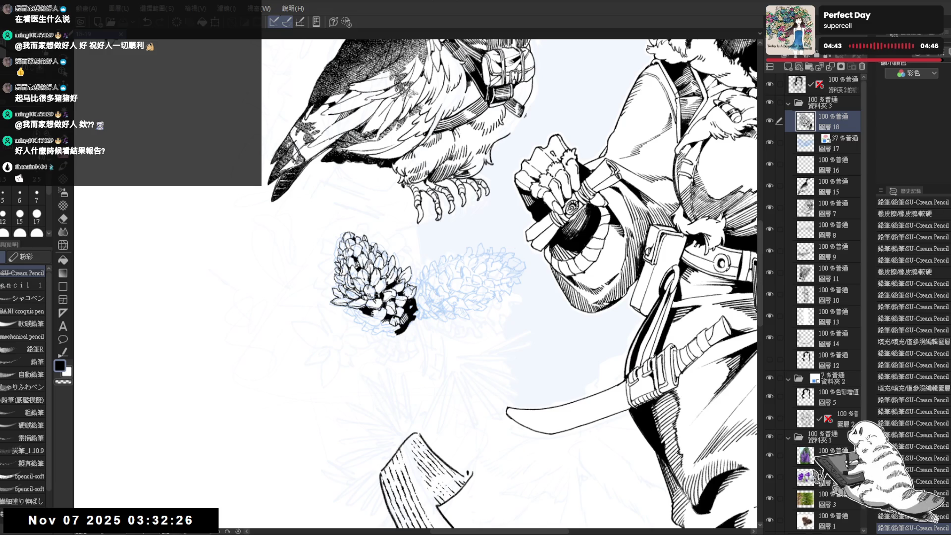
left_click_drag(407, 246, 404, 232)
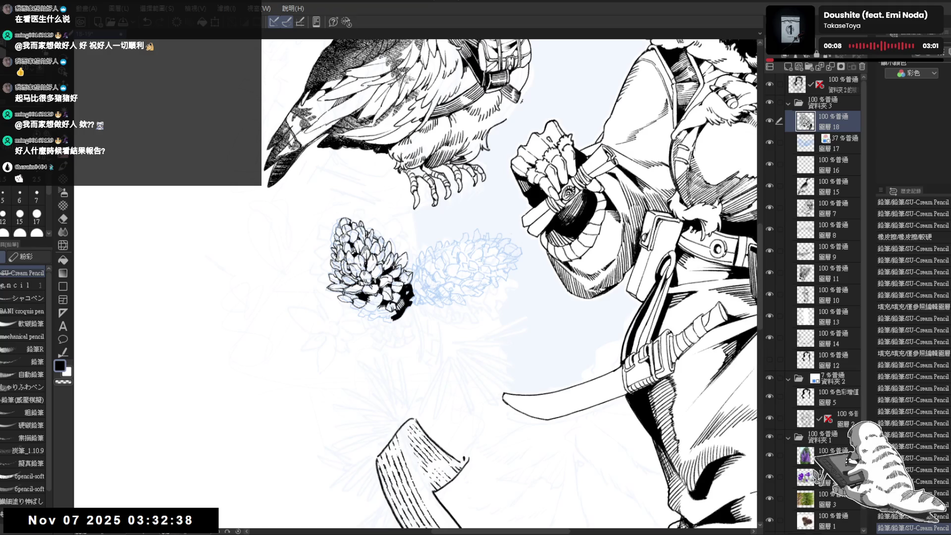
Add small pencil marks beside the left pinecone, checking them with view rotation and undo/redo
key("minus")
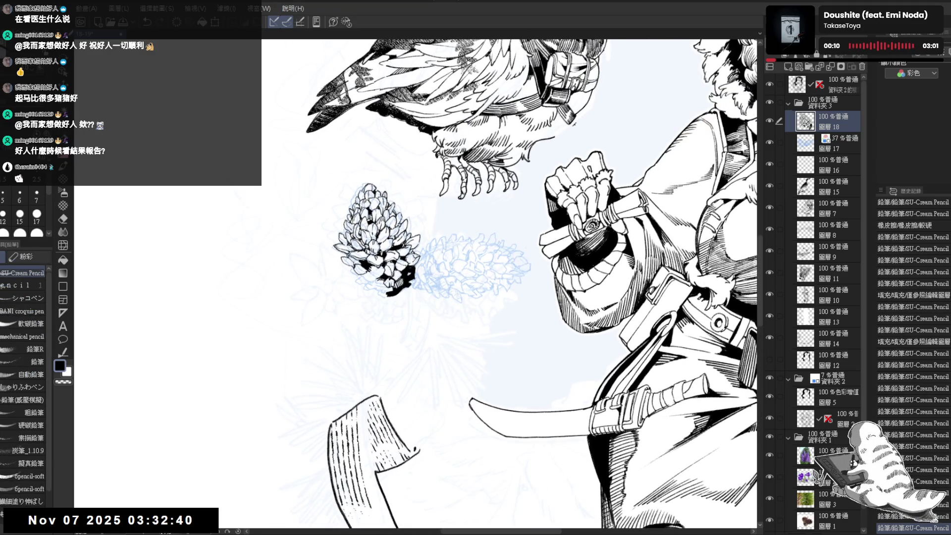
mouse_move(351, 258)
left_mouse_down()
mouse_move(356, 268)
mouse_move(355, 257)
left_mouse_up()
left_click_drag(352, 254, 355, 259)
left_click_drag(351, 253, 372, 280)
key("ctrl+y")
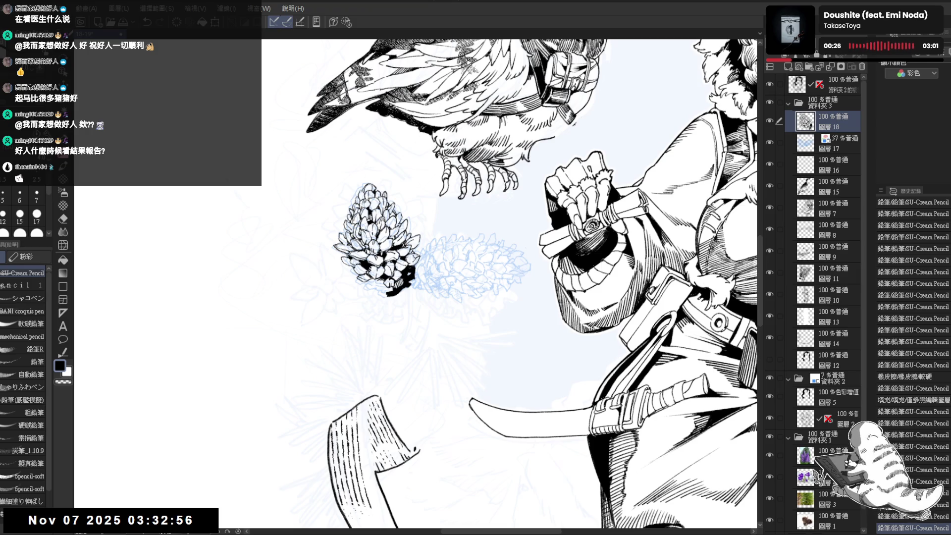
key("minus")
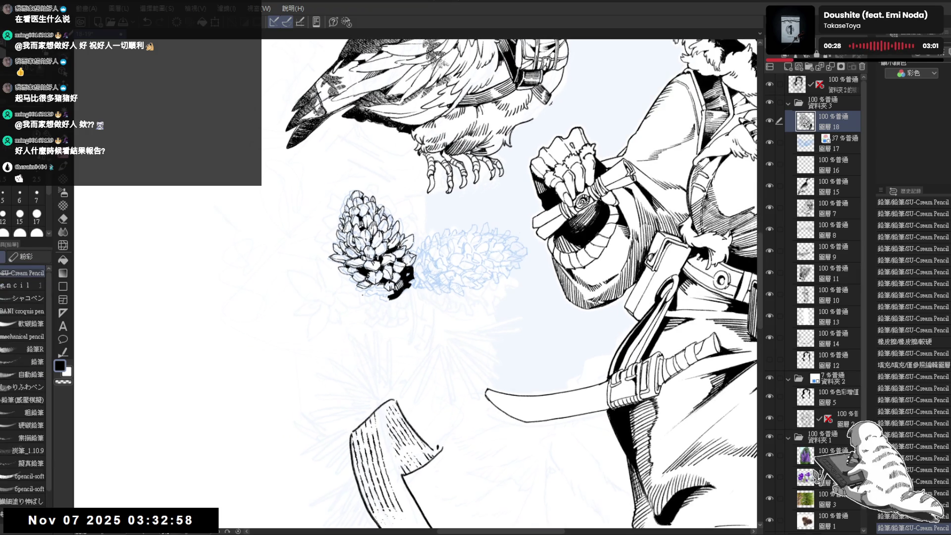
key("asciicircum")
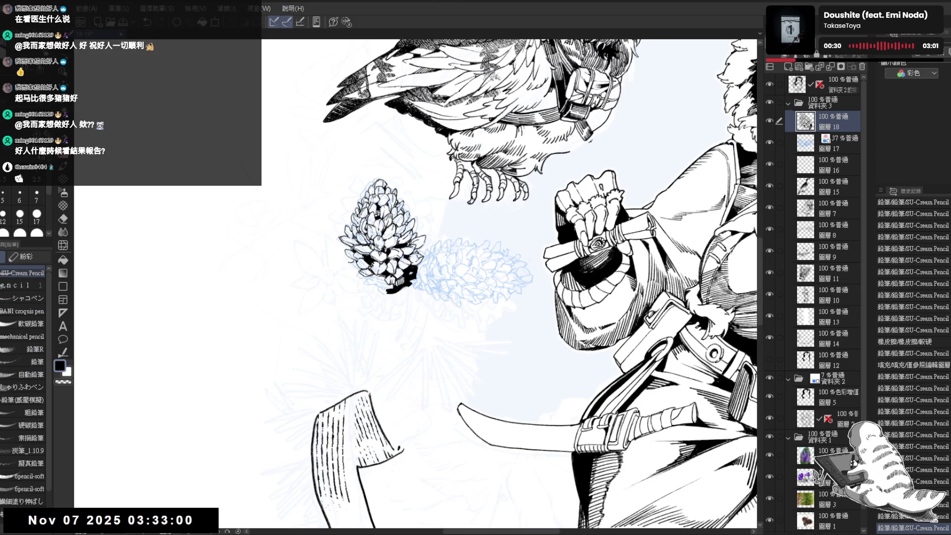
key("ctrl+z")
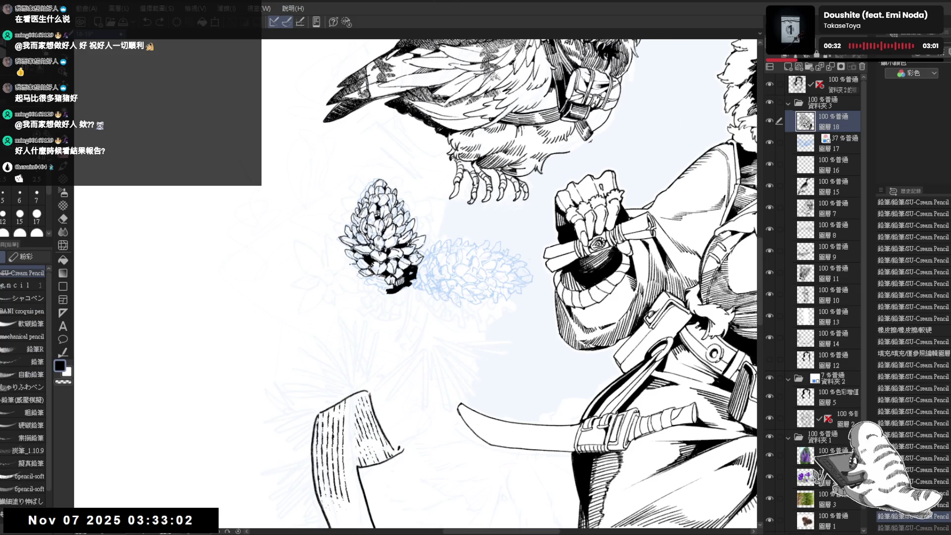
key("ctrl+y")
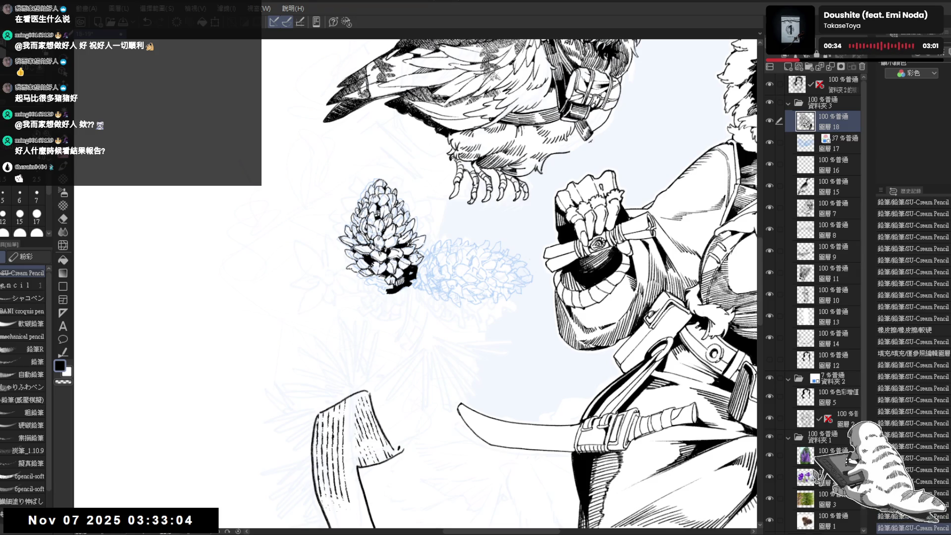
key("minus")
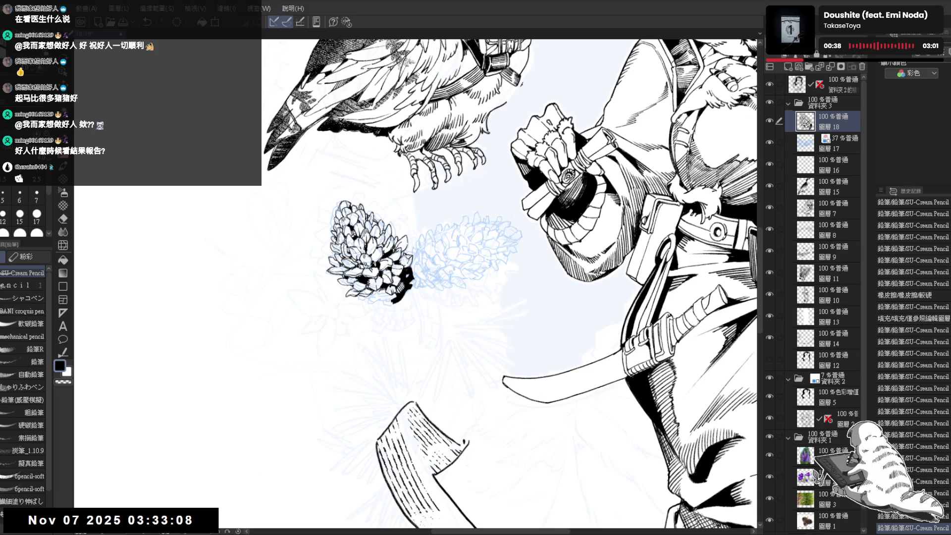
key("asciicircum")
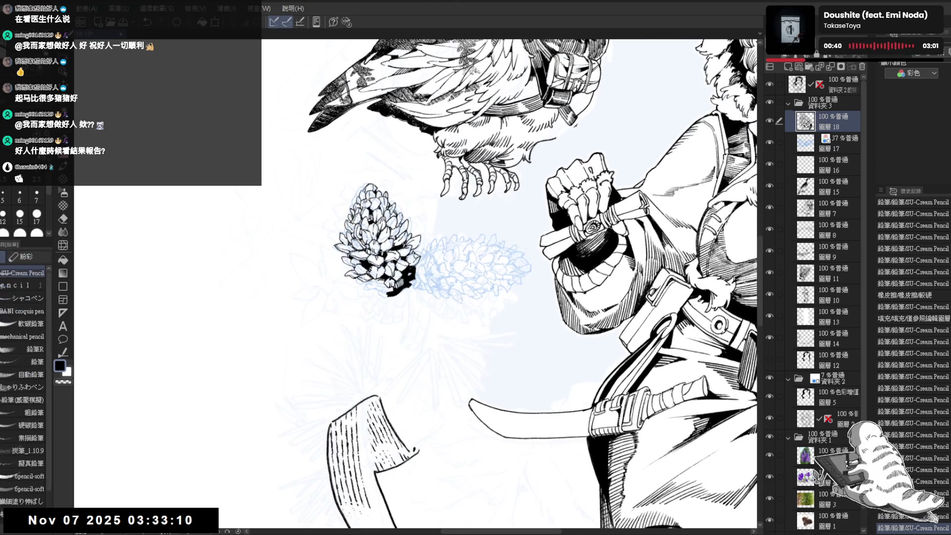
Erase stray ink at the pinecone's left edge and ink a few more lines
key("e")
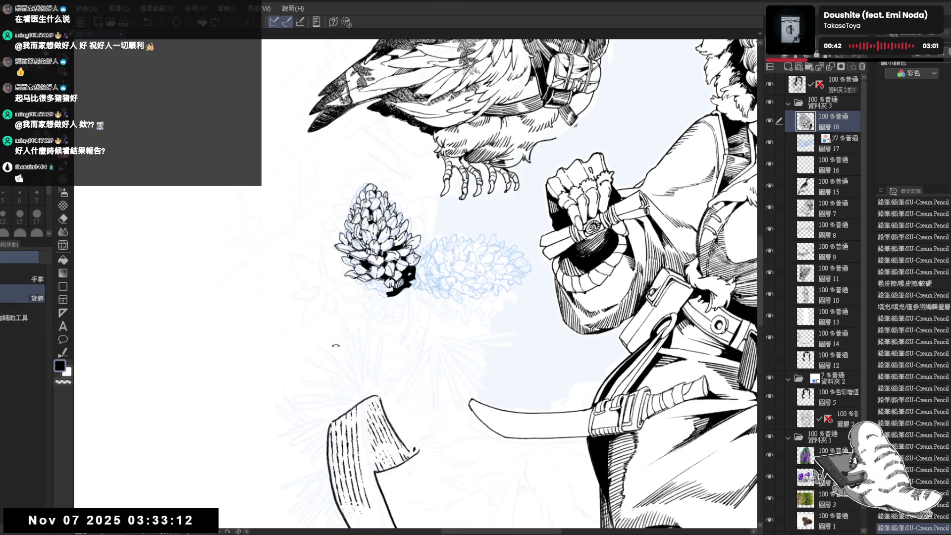
key("asciicircum")
left_click_drag(350, 233, 351, 230)
key("r")
key("p")
key("r")
left_click_drag(495, 198, 446, 174)
key("e")
left_click_drag(412, 233, 406, 248)
Add dark marks at the pinecone's lower left, then undo two and redo one
key("p")
key("r")
left_click_drag(496, 198, 520, 223)
key("p")
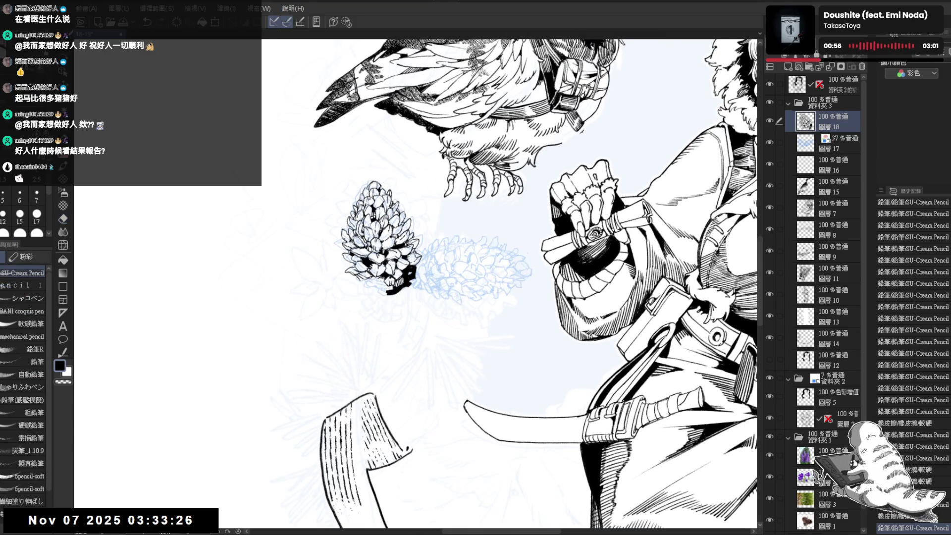
key("ctrl+z")
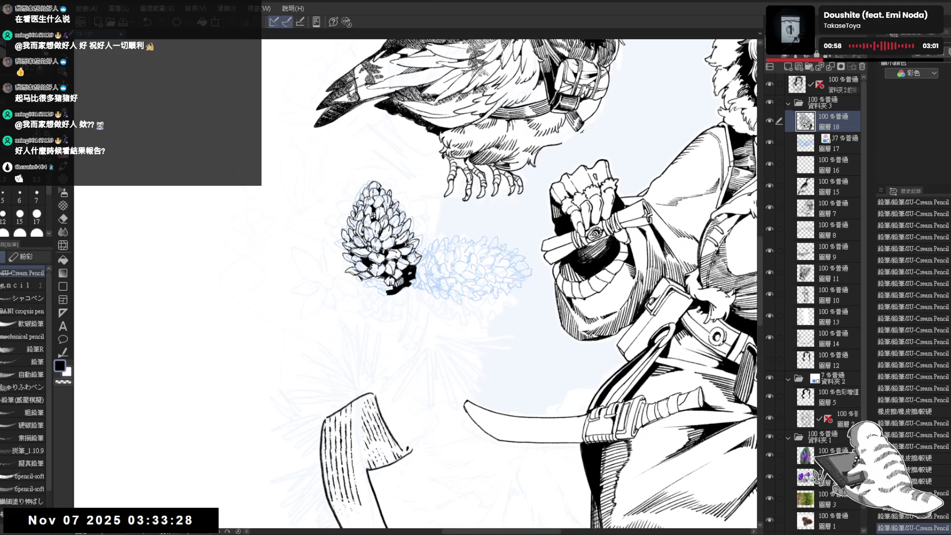
key("ctrl+z")
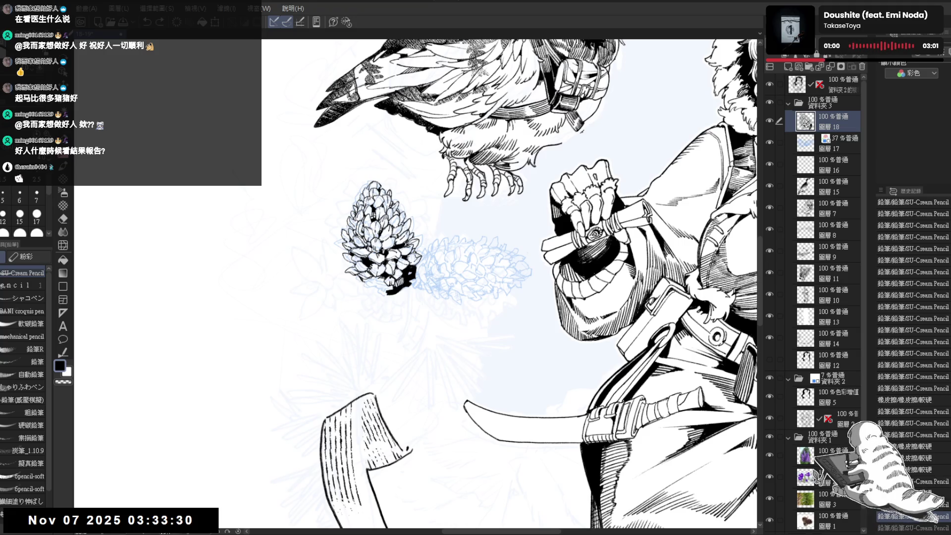
key("ctrl+y")
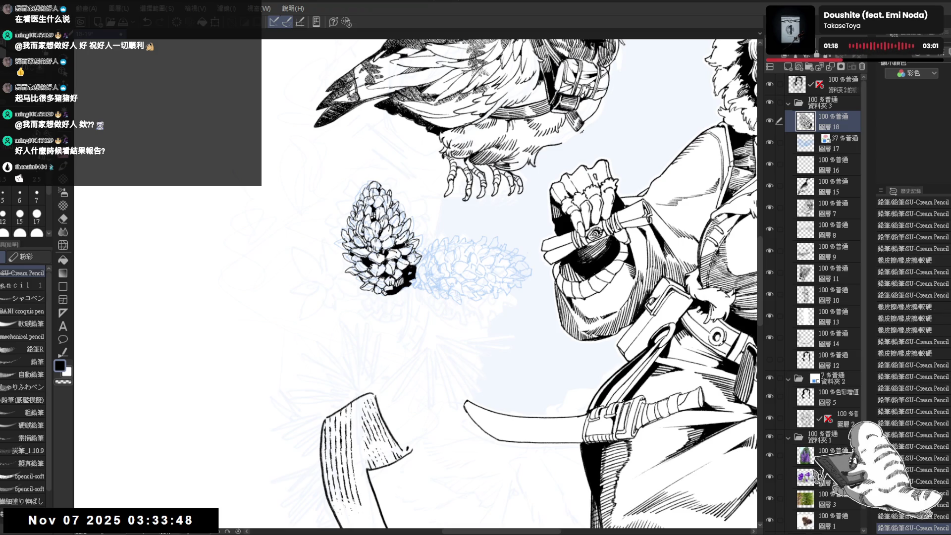
Mirror the view to check, then hide the blue pinecone sketch layer
left_click_drag(411, 208, 389, 195)
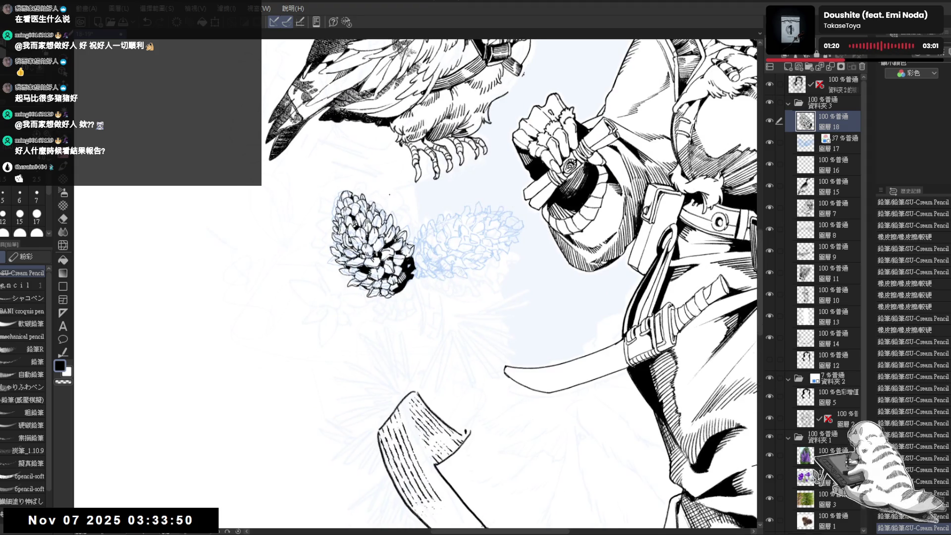
scroll(389, 194, "down", 1)
key("h")
key("h")
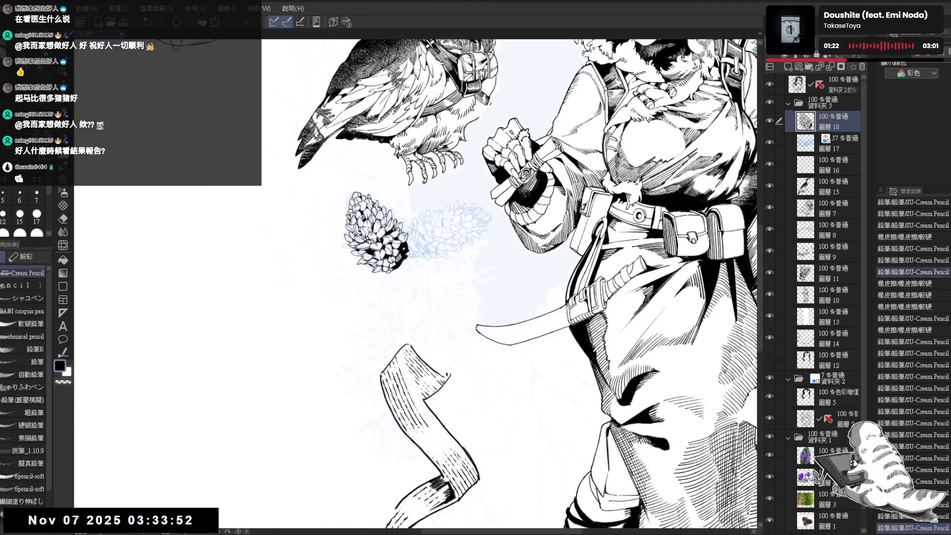
left_click(770, 377)
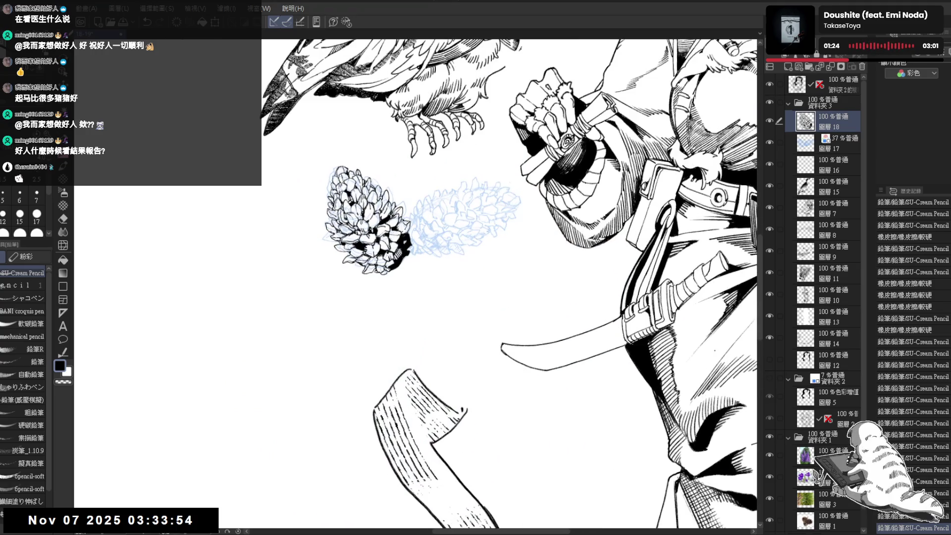
left_click(770, 376)
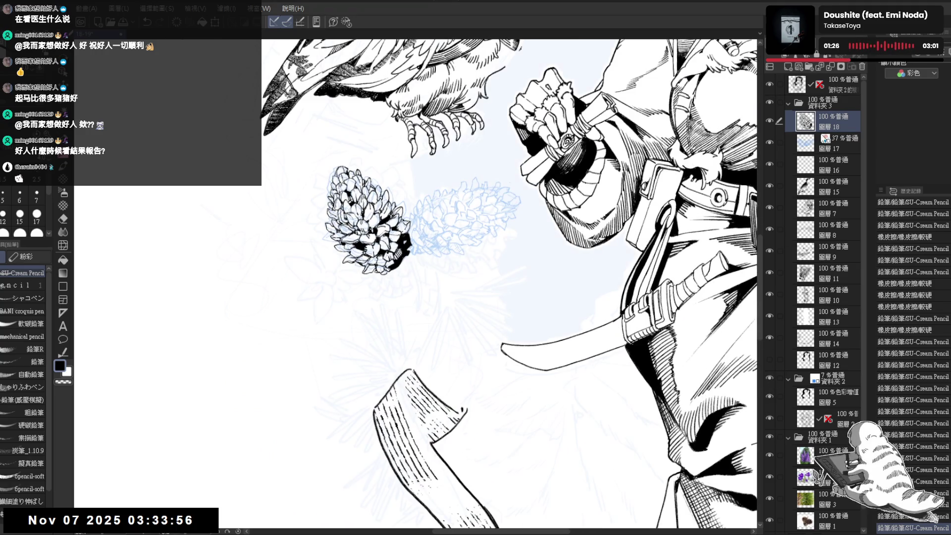
left_click(837, 141)
left_click(771, 140)
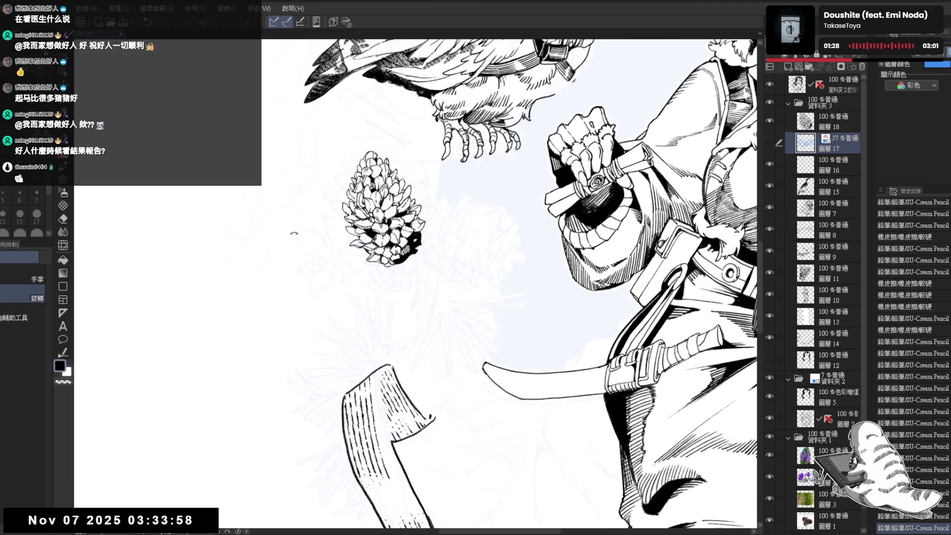
Return to the ink layer, erase a stray mark and ink more pinecone lines
key("p")
key("alt+bracketright")
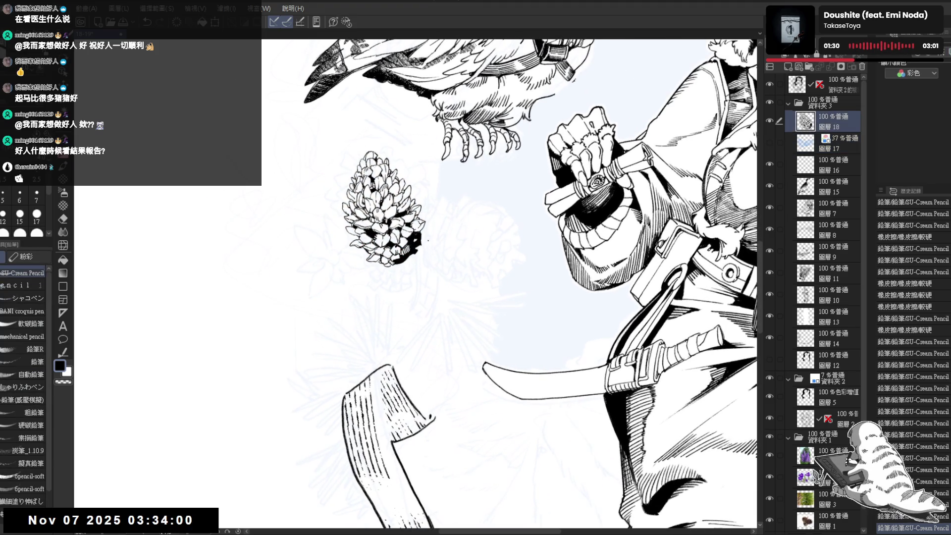
key("e")
left_click_drag(413, 245, 401, 252)
key("p")
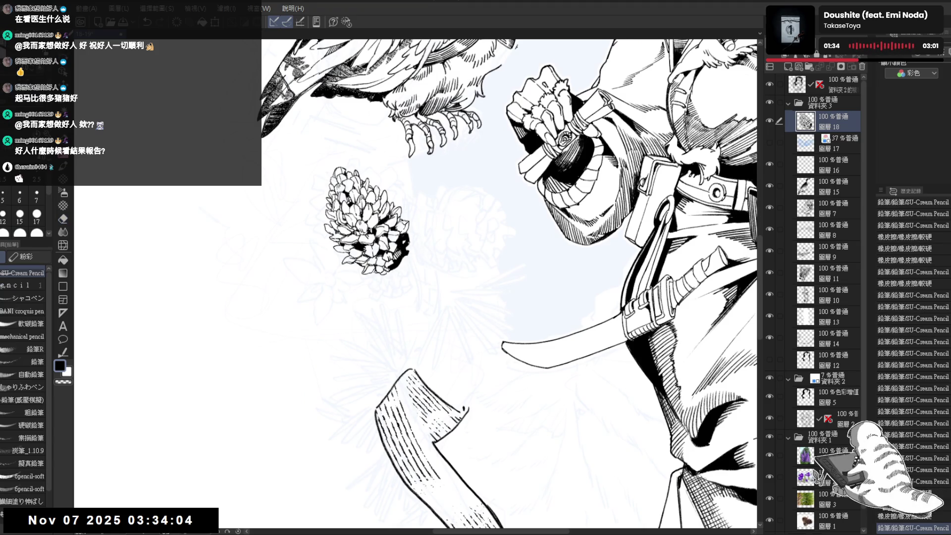
key("minus")
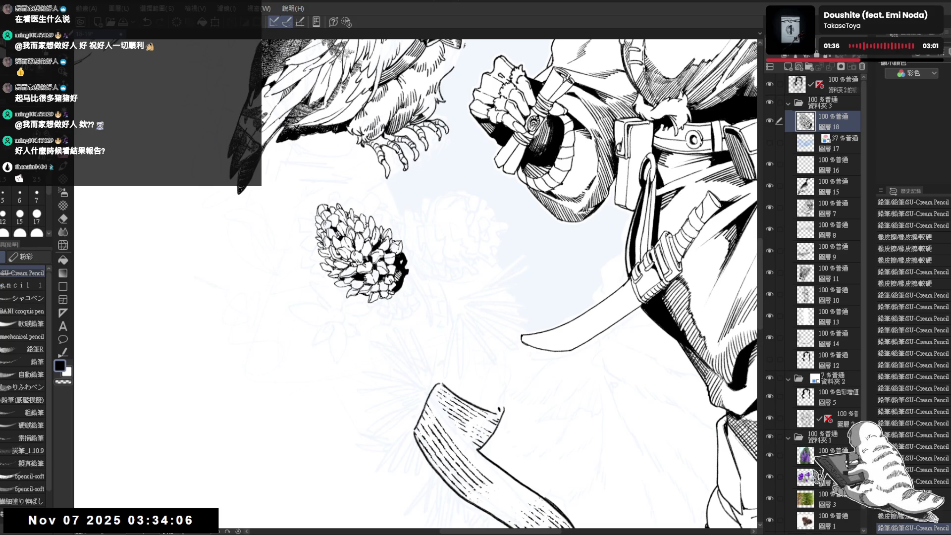
left_click_drag(404, 263, 386, 297)
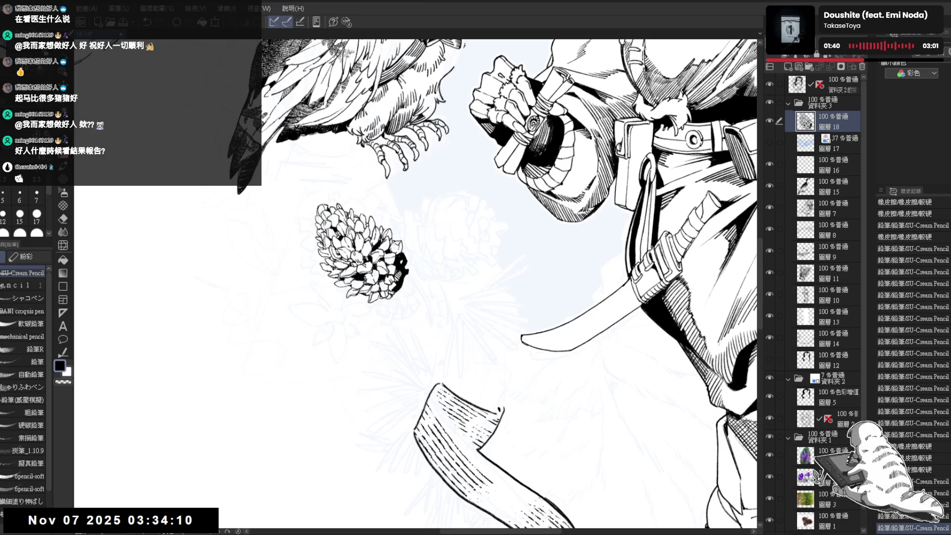
Erase faint marks and trim the pinecone's right edge, inking one more line
key("asciicircum")
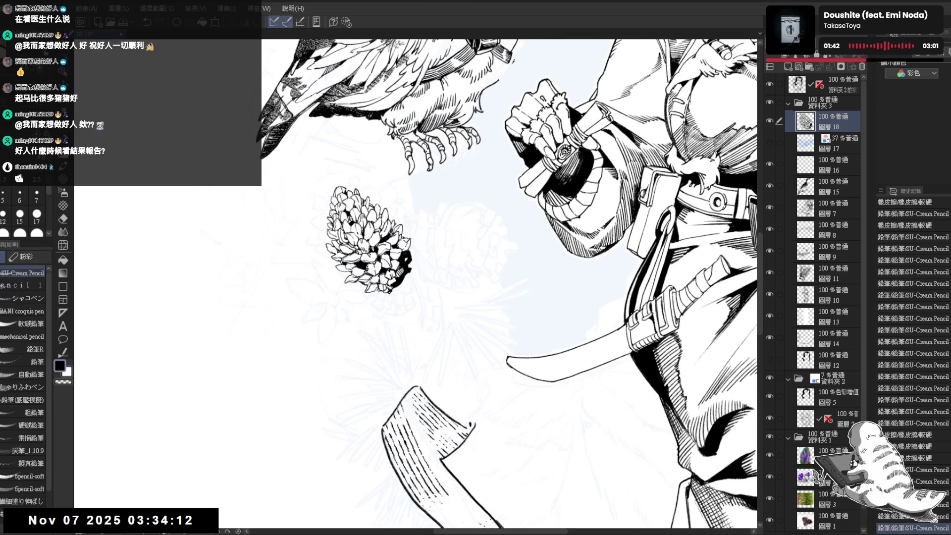
left_click_drag(393, 219, 399, 227)
left_click_drag(399, 291, 400, 293)
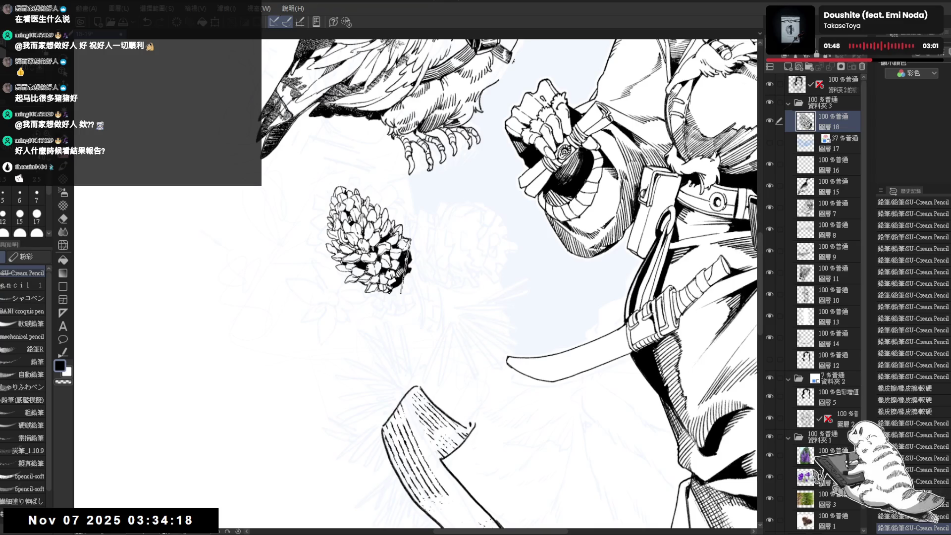
scroll(397, 293, "down", 2)
scroll(416, 240, "up", 2)
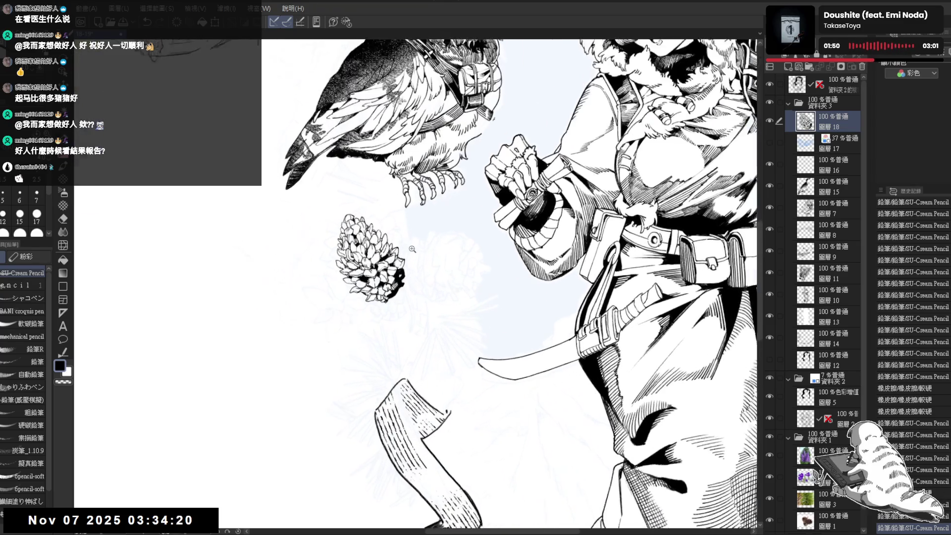
key("e")
left_click_drag(402, 259, 406, 277)
key("p")
key("e")
key("p")
Zoom out to view the whole illustration and show the blue pinecone sketch again
key("e")
key("p")
key("e")
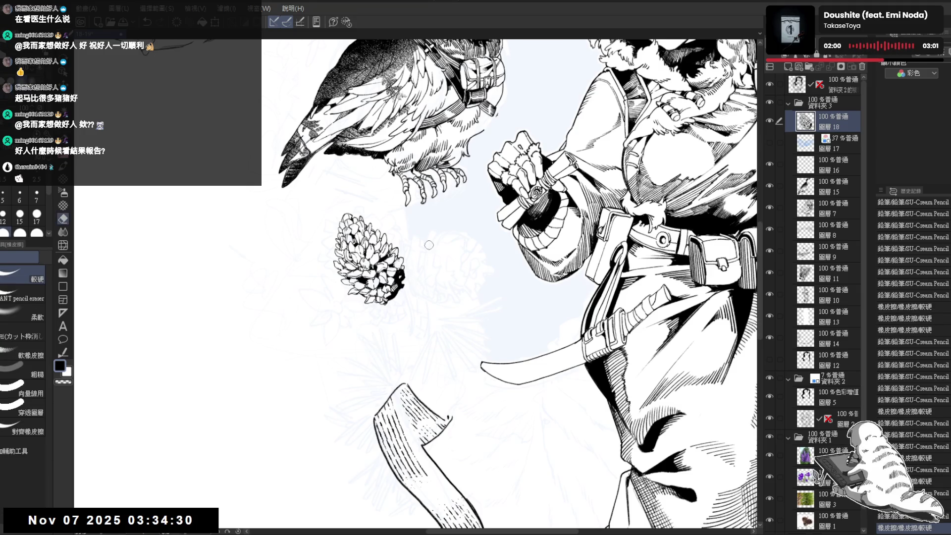
scroll(419, 247, "down", 2)
scroll(364, 311, "down", 3)
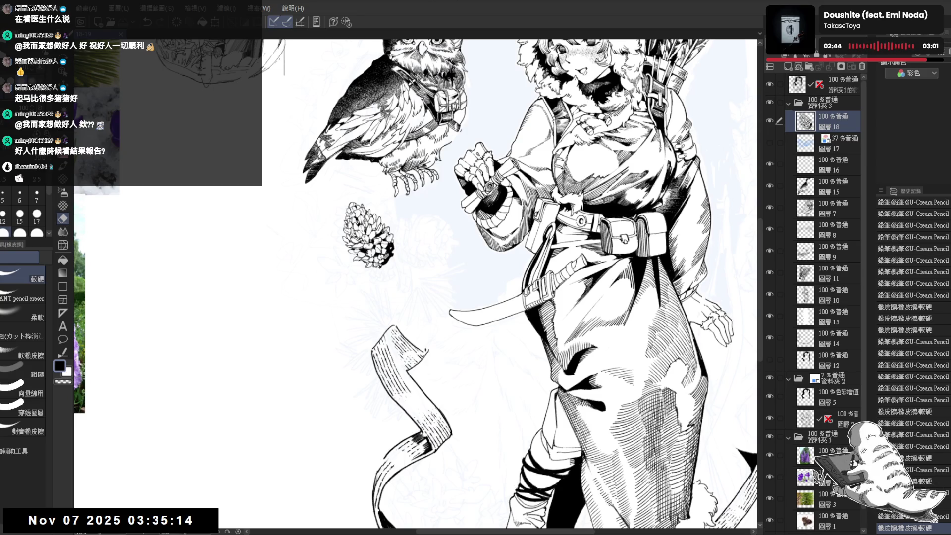
scroll(404, 287, "up", 1)
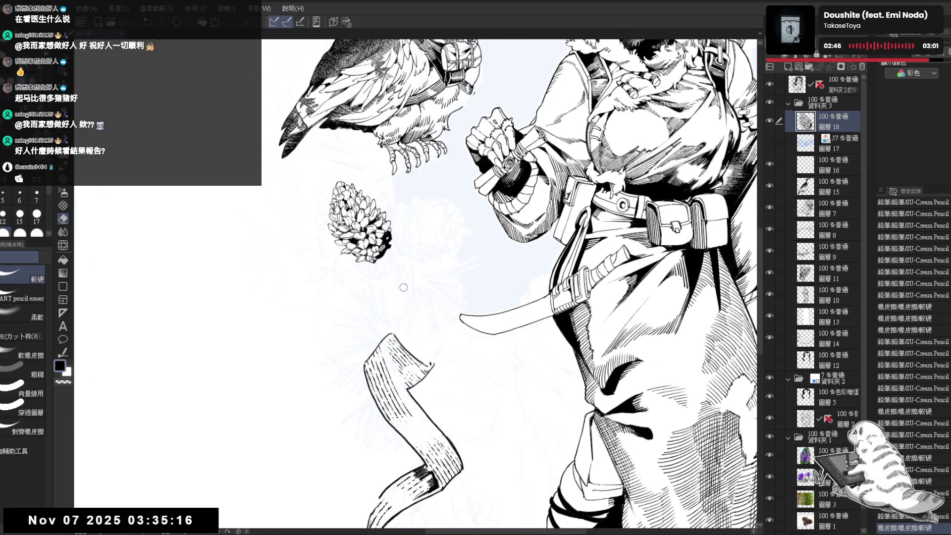
left_click(768, 142)
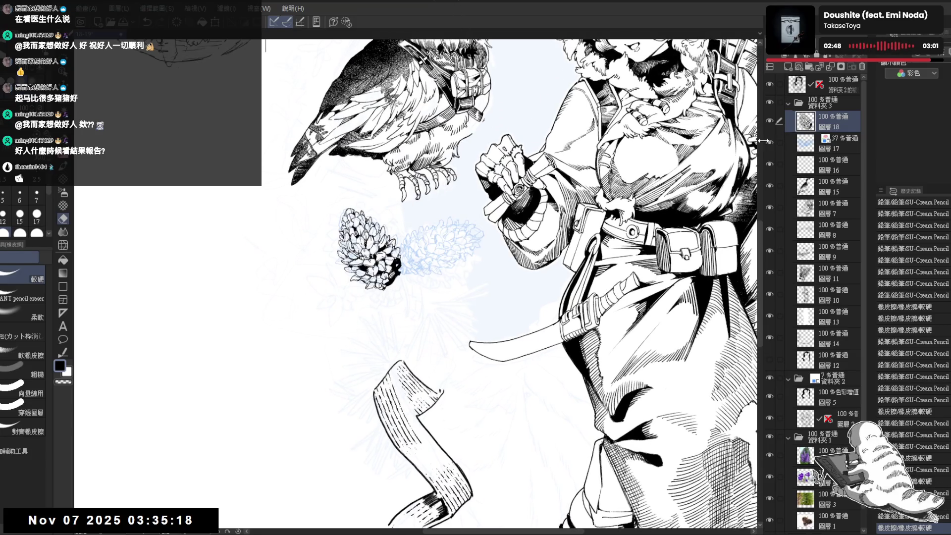
Erase rough ink at the pinecone's right edge and ink another scale edge
scroll(400, 287, "up", 2)
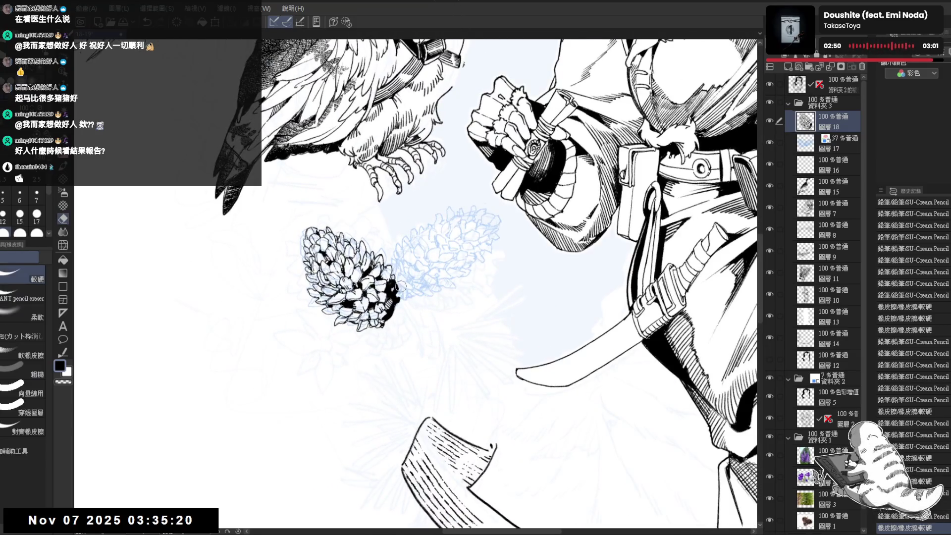
left_click_drag(400, 286, 395, 280)
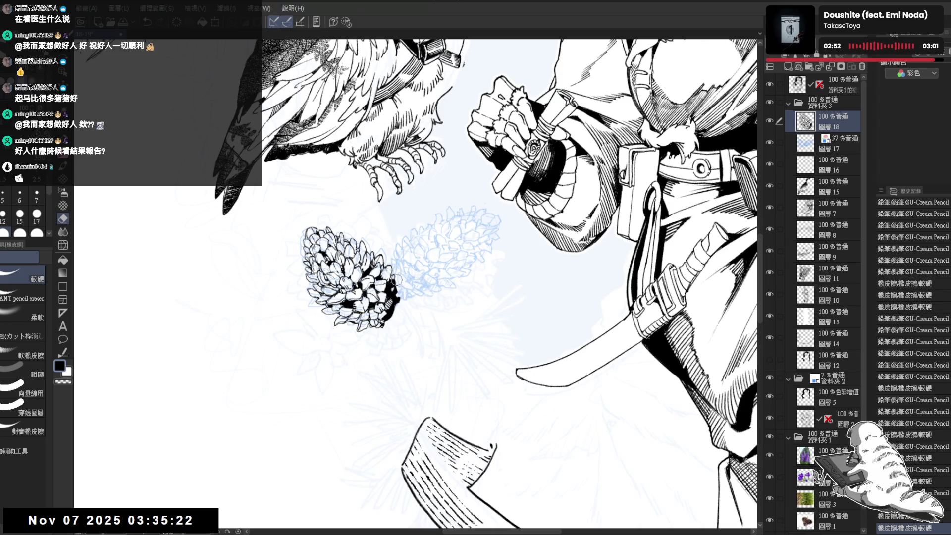
key("p")
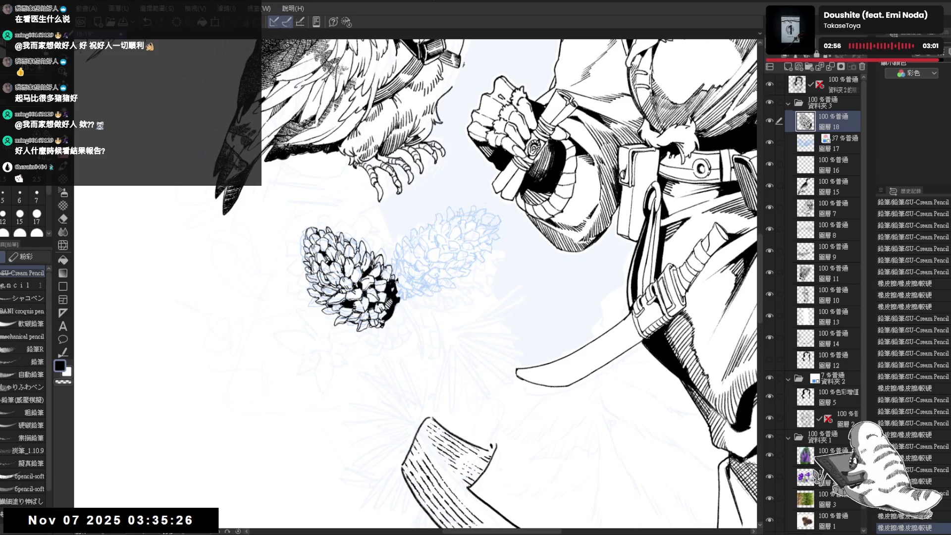
left_click(422, 222)
left_click_drag(422, 222, 427, 248)
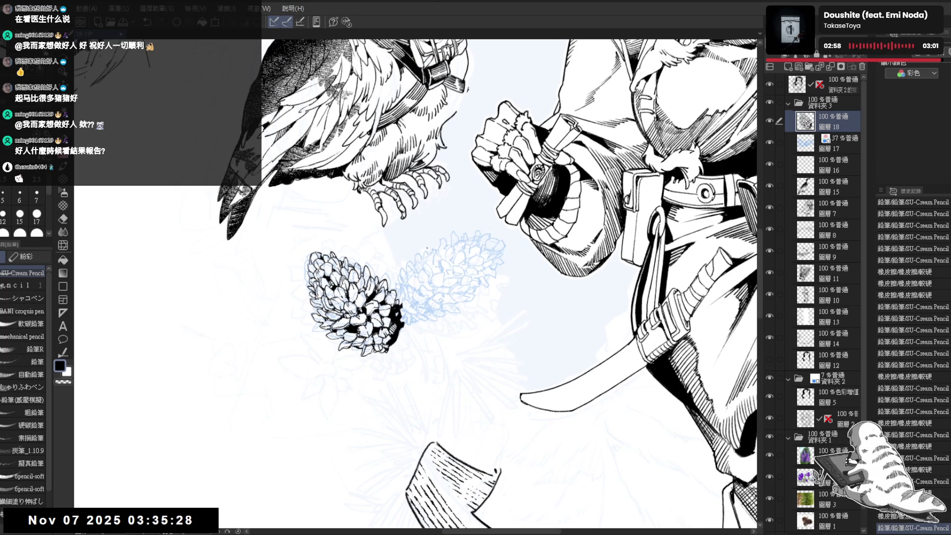
scroll(427, 248, "down", 3)
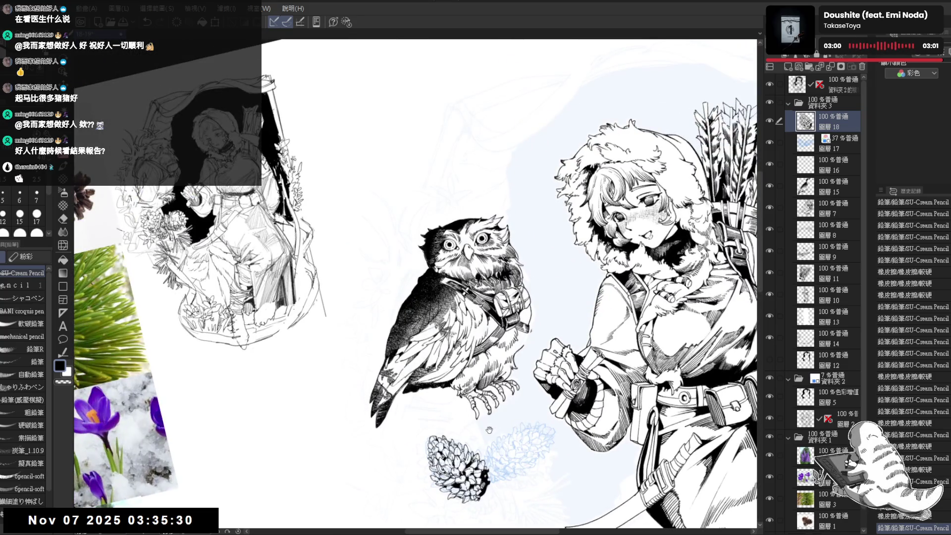
scroll(489, 430, "up", 3)
Zoom in, rotate the canvas so the pinecone points up-right, and add a tiny stroke at its base
left_click_drag(371, 289, 323, 263)
scroll(345, 271, "up", 3)
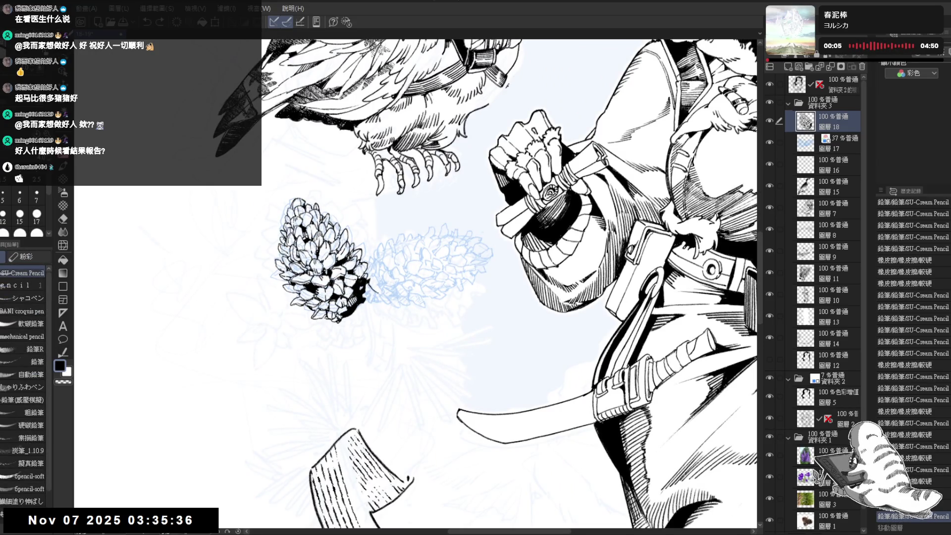
left_click_drag(359, 289, 376, 296)
key("ctrl+z")
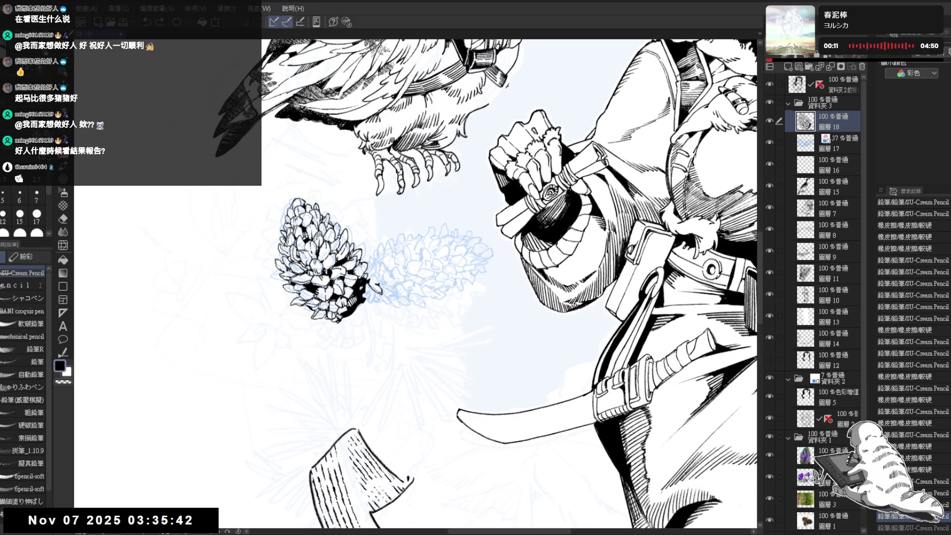
key("minus")
key("minus")
key("minus")
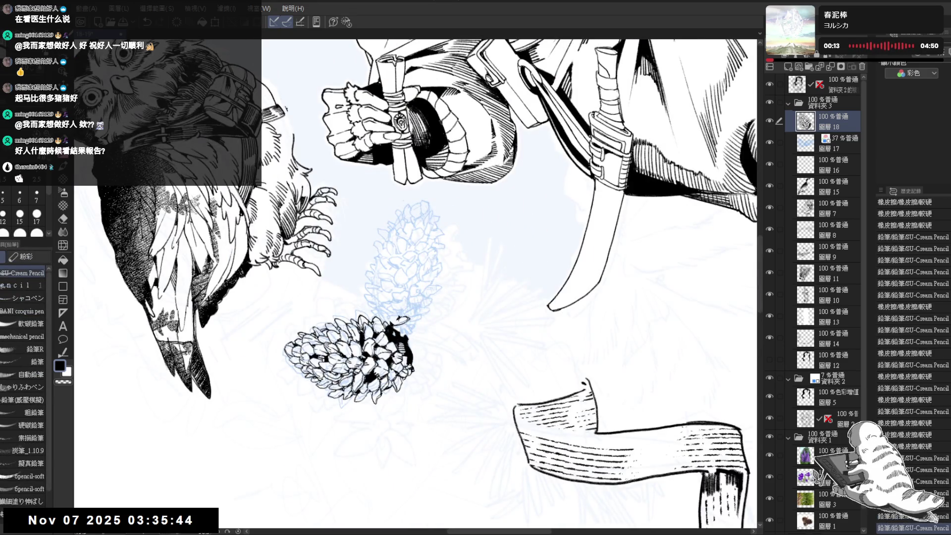
key("minus")
key("minus")
key("minus")
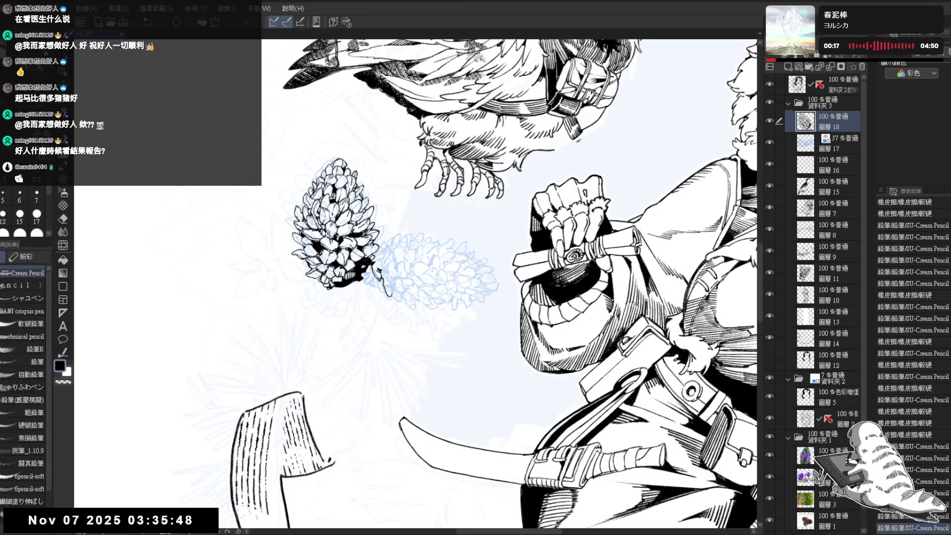
left_click_drag(381, 270, 392, 321)
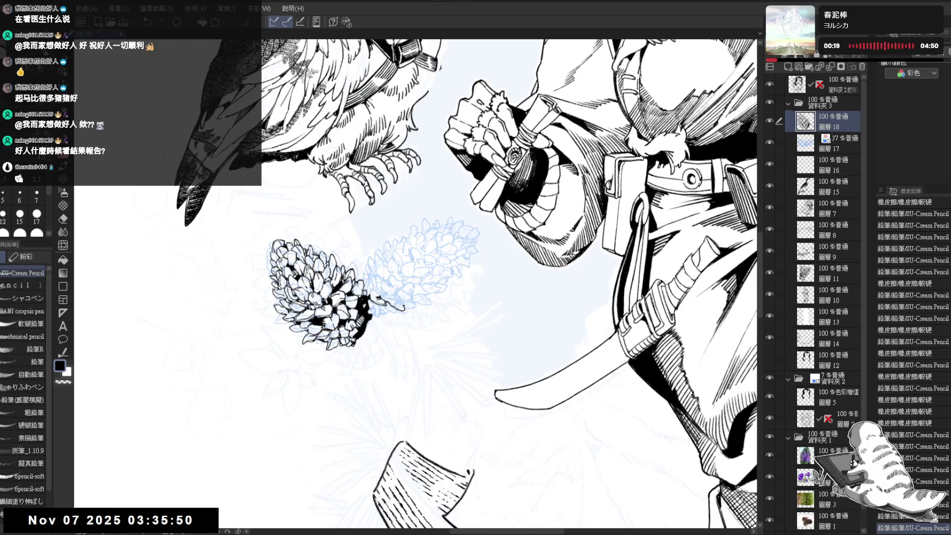
left_click_drag(366, 293, 373, 303)
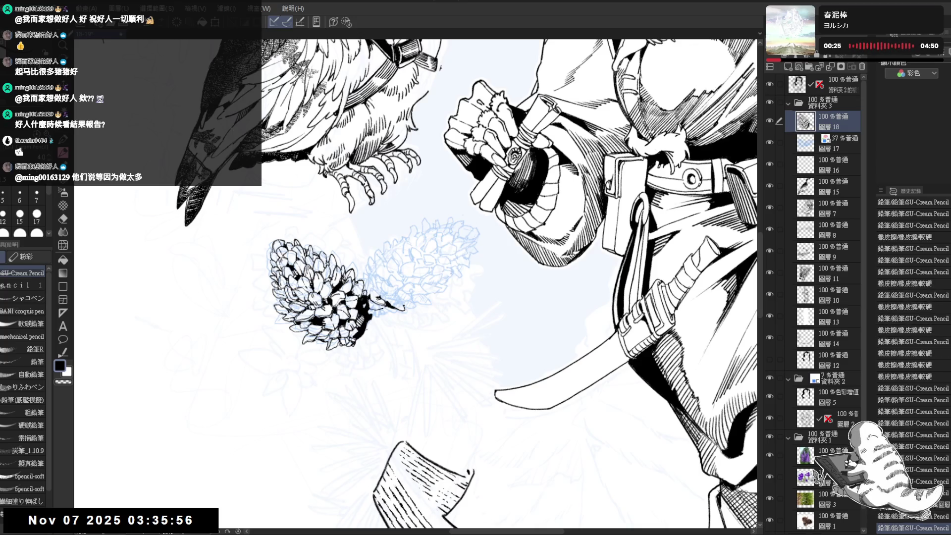
Fine-tune the canvas rotation and add small ink strokes at the pinecone base
left_click_drag(495, 148, 570, 208)
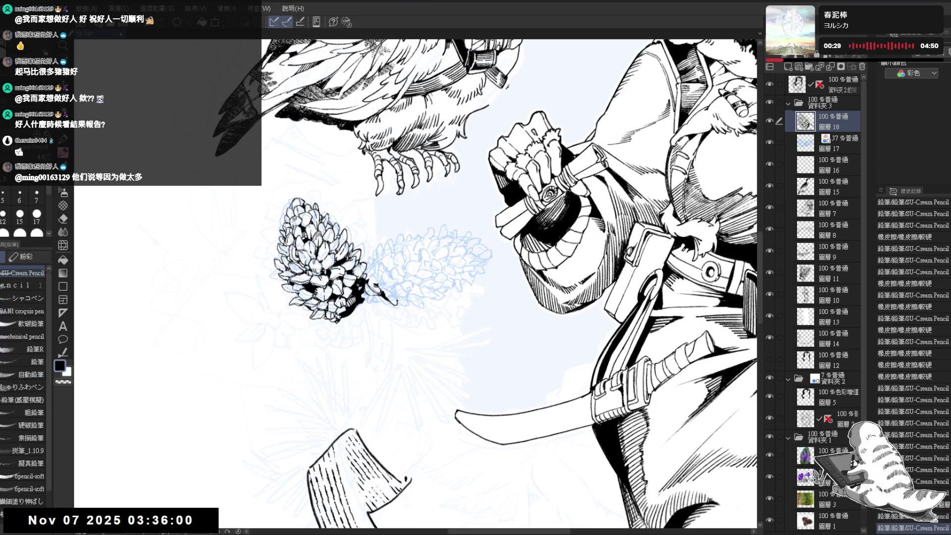
left_click_drag(545, 148, 485, 129)
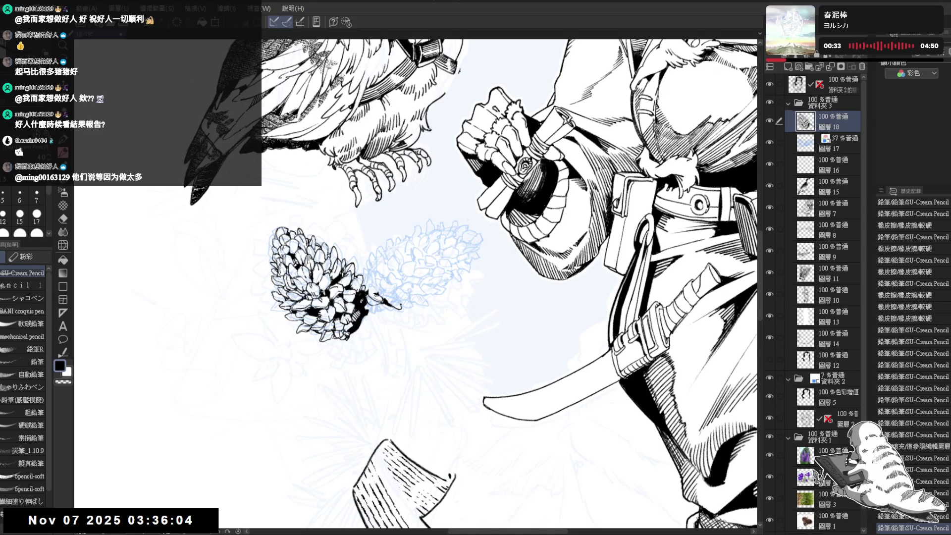
left_click_drag(386, 346, 398, 339)
key("p")
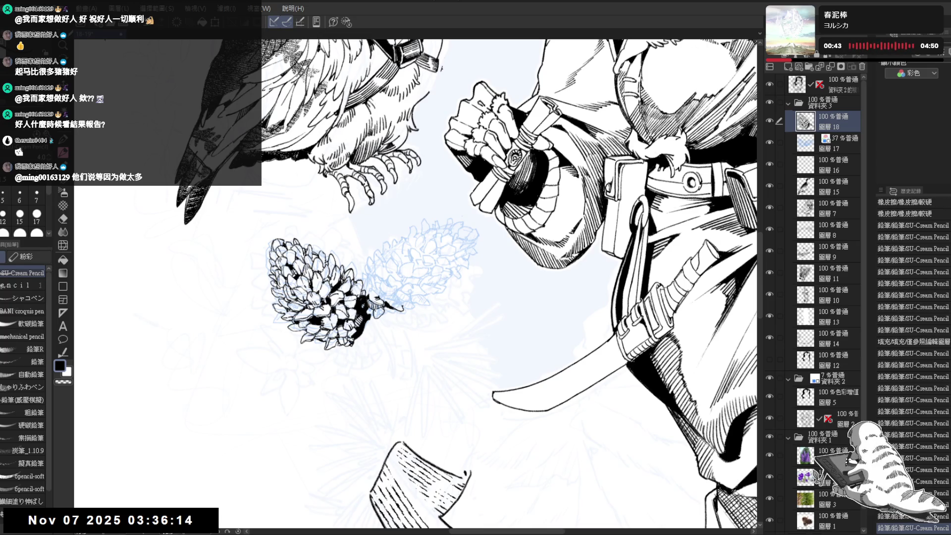
left_click_drag(376, 308, 379, 319)
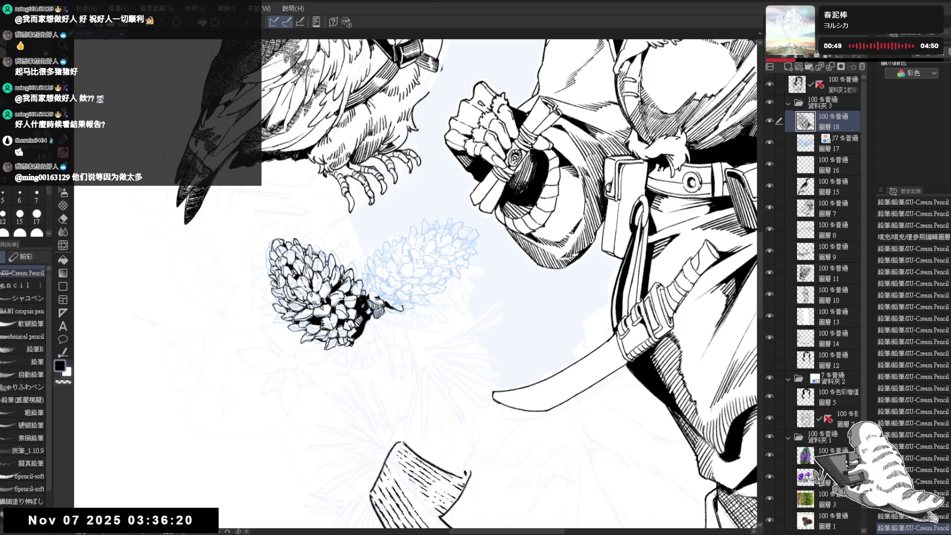
mouse_move(367, 307)
left_mouse_down()
mouse_move(370, 316)
mouse_move(392, 248)
left_mouse_up()
key("p")
scroll(396, 223, "up", 3)
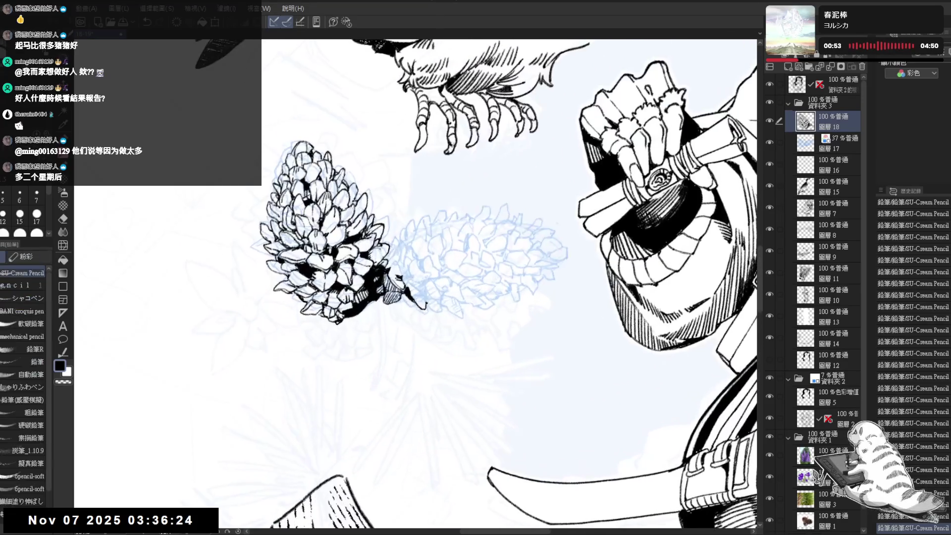
Hatch the shading on the pinecone's lower side and add small dark strokes
mouse_move(343, 304)
left_mouse_down()
mouse_move(351, 308)
mouse_move(335, 309)
left_mouse_up()
left_click_drag(333, 290, 337, 307)
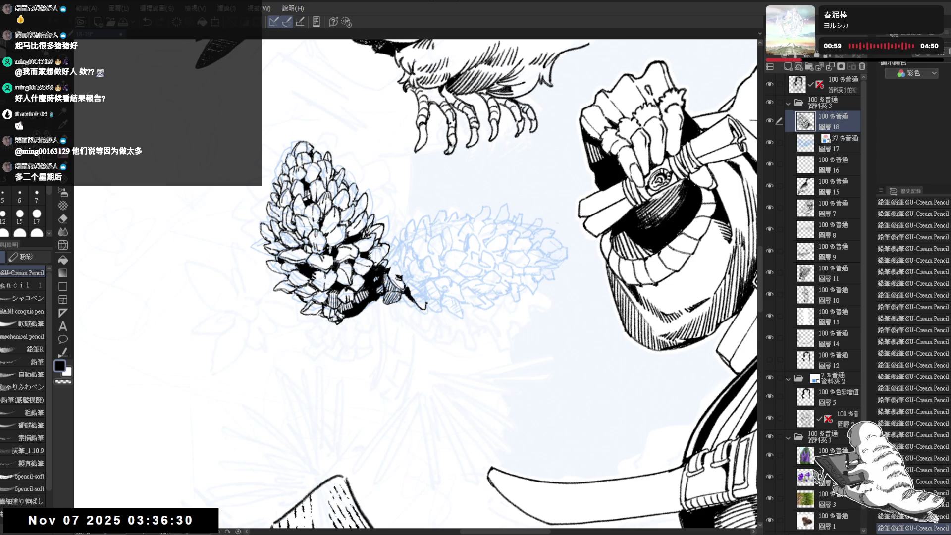
key("minus")
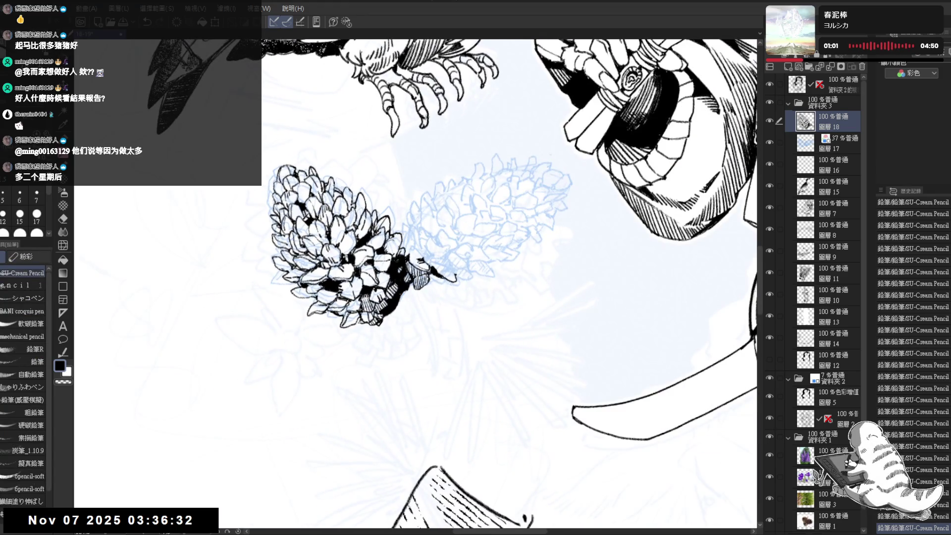
key("minus")
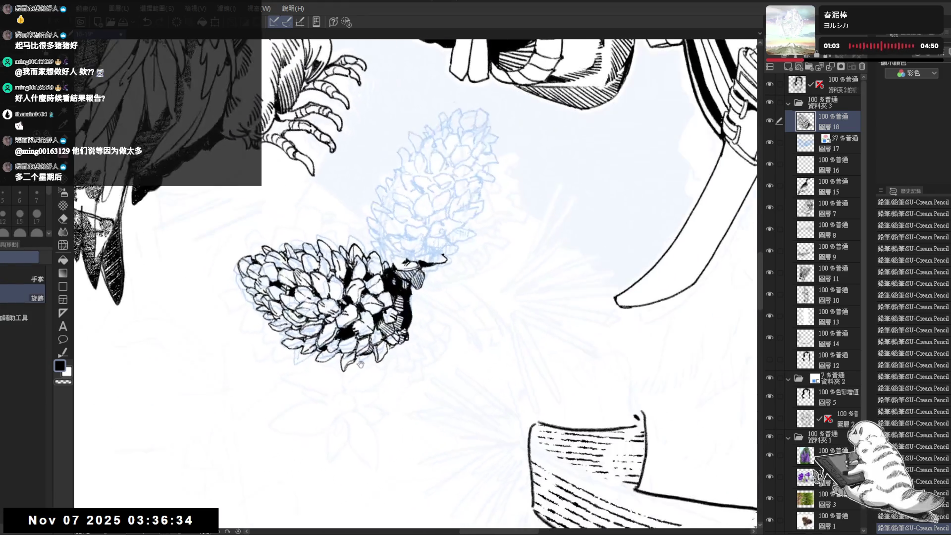
key("minus")
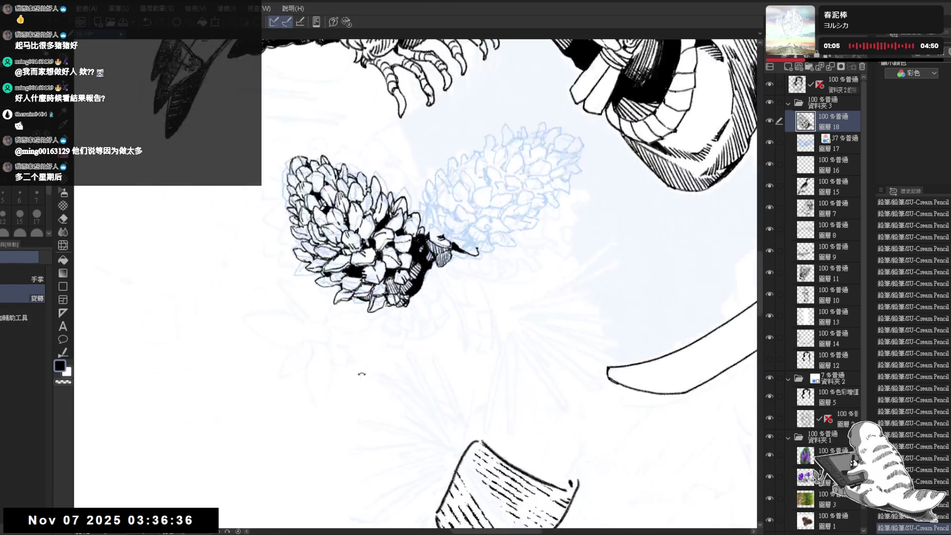
key("p")
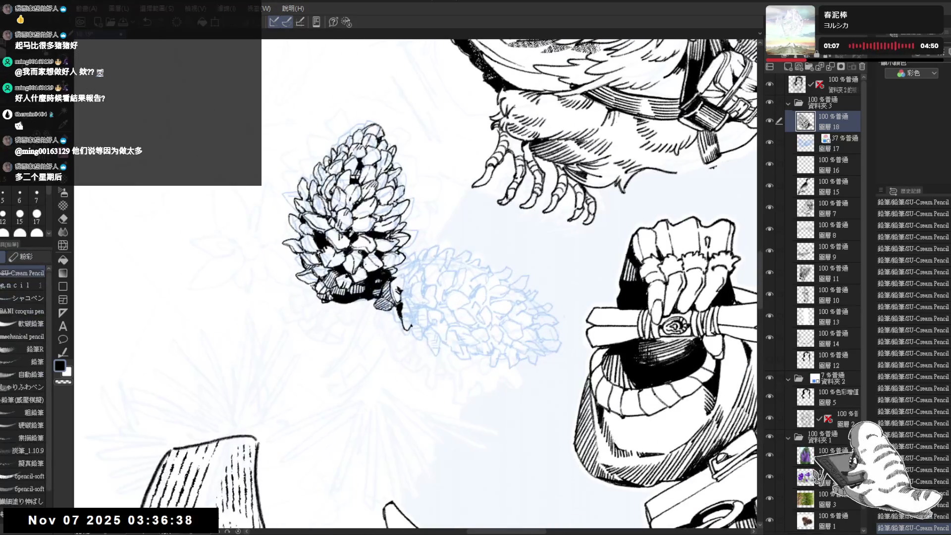
mouse_move(366, 258)
left_mouse_down()
mouse_move(371, 271)
mouse_move(381, 267)
left_mouse_up()
Re-center the pinecone and erase stray marks and some hatching in its shadow
key("minus")
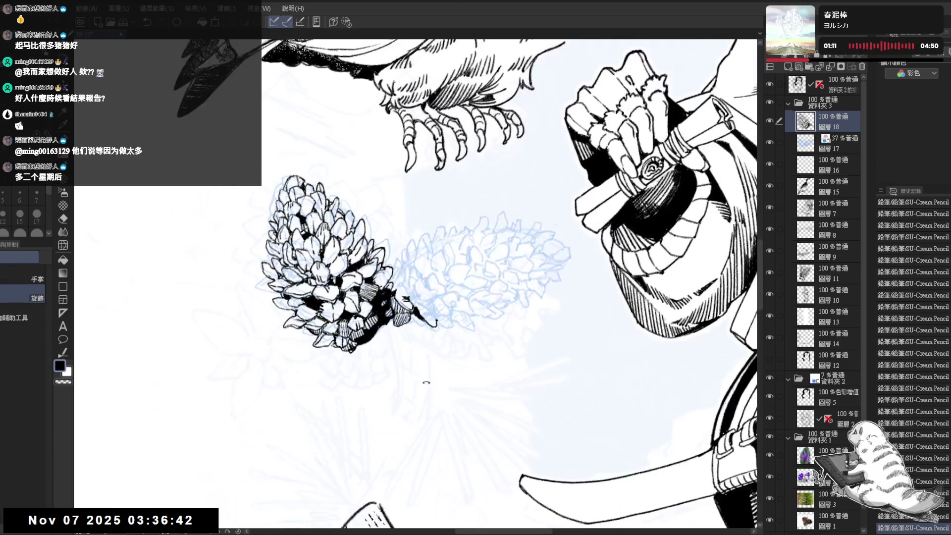
left_click_drag(426, 382, 447, 373)
key("e")
mouse_move(376, 270)
left_mouse_down()
mouse_move(390, 282)
mouse_move(390, 273)
left_mouse_up()
key("p")
key("asciicircum")
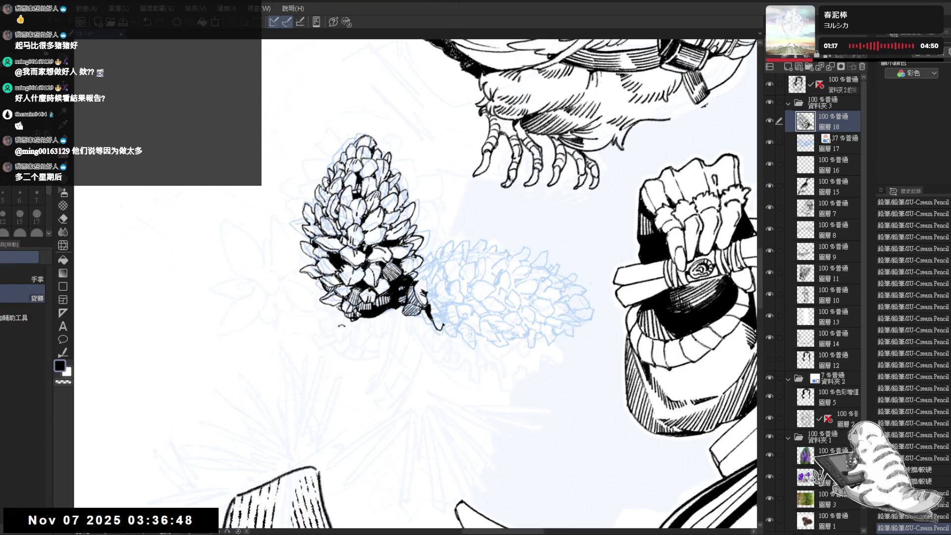
key("minus")
key("minus")
key("minus")
key("minus")
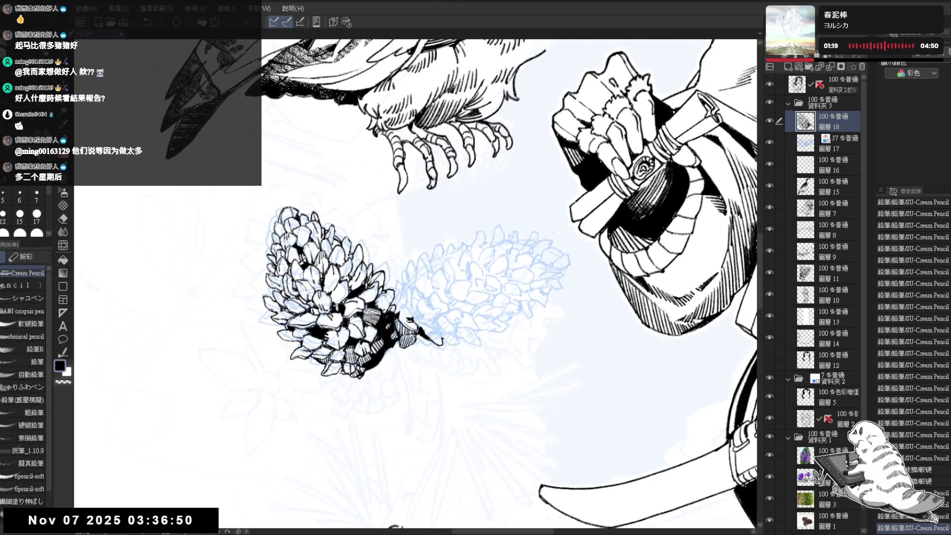
key("e")
left_click_drag(372, 324, 380, 324)
key("p")
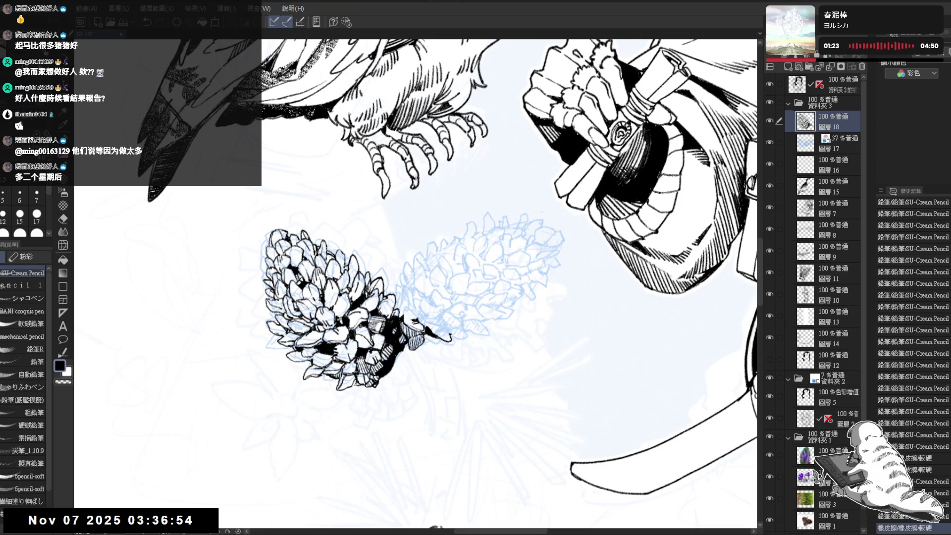
Ink small strokes inside the upright pinecone, then zoom back out
key("asciicircum")
key("asciicircum")
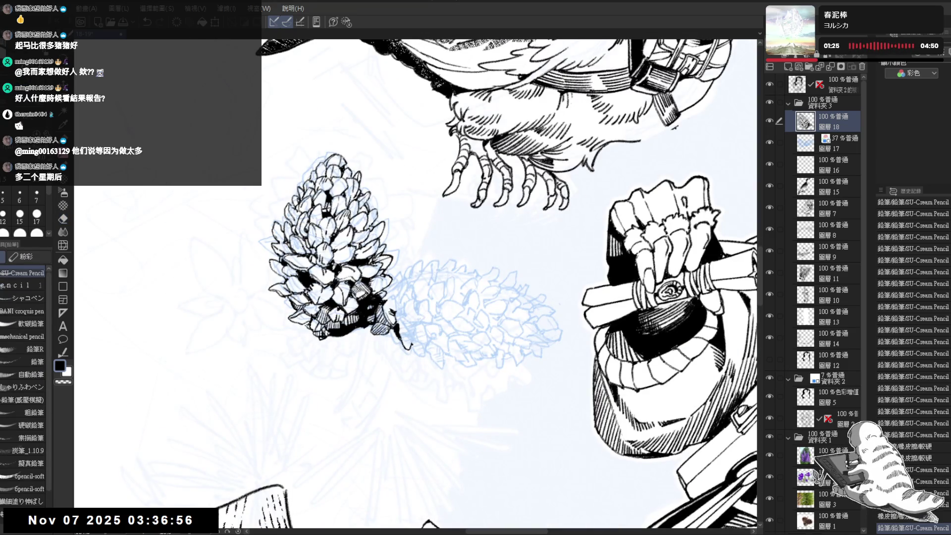
left_click_drag(317, 266, 318, 276)
left_click_drag(317, 264, 318, 275)
left_click_drag(317, 265, 332, 279)
key("minus")
key("minus")
scroll(416, 282, "down", 3)
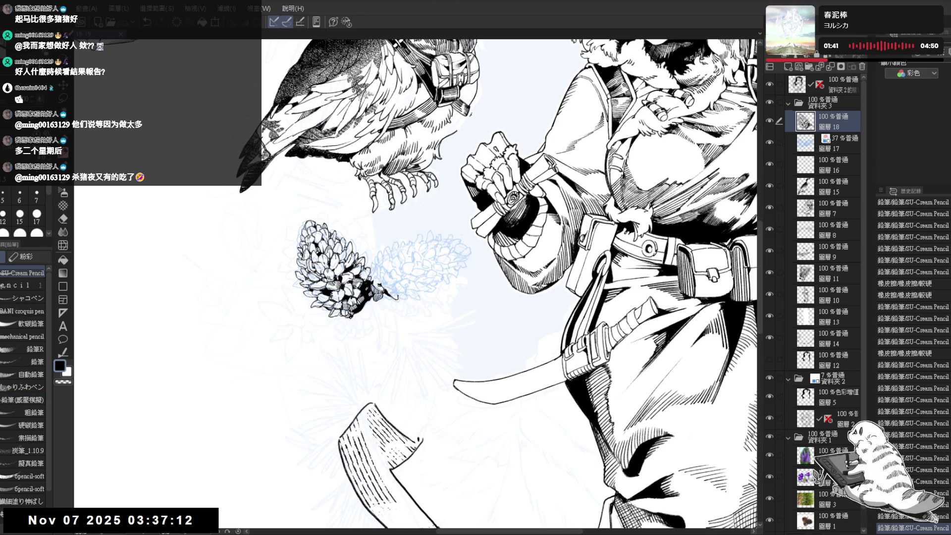
Erase a small stray mark on the pinecone and add short hatch strokes near its base
scroll(325, 331, "up", 3)
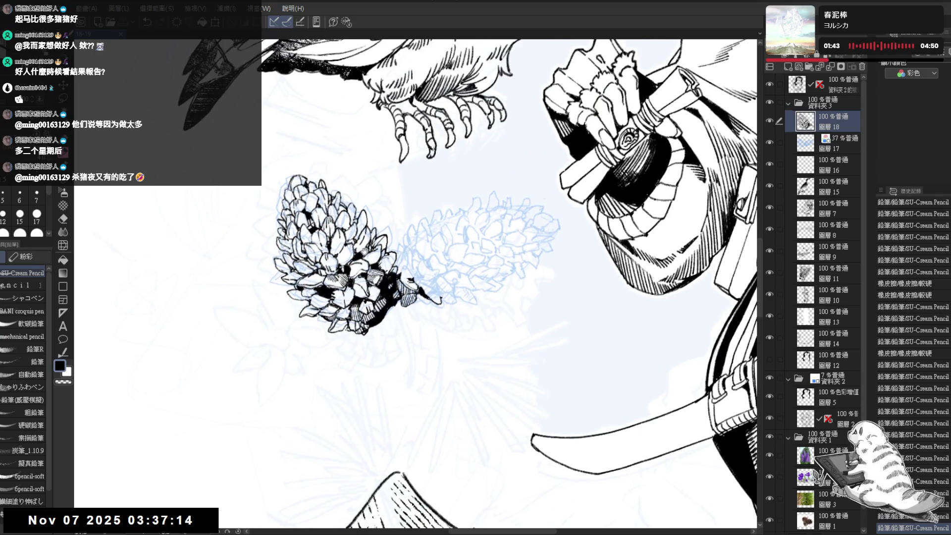
key("e")
left_click_drag(342, 231, 354, 242)
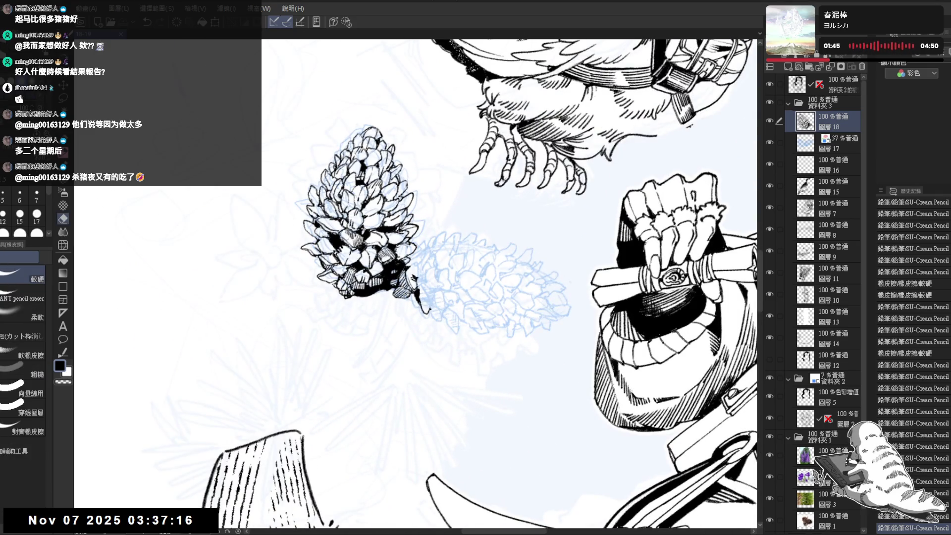
key("p")
key("minus")
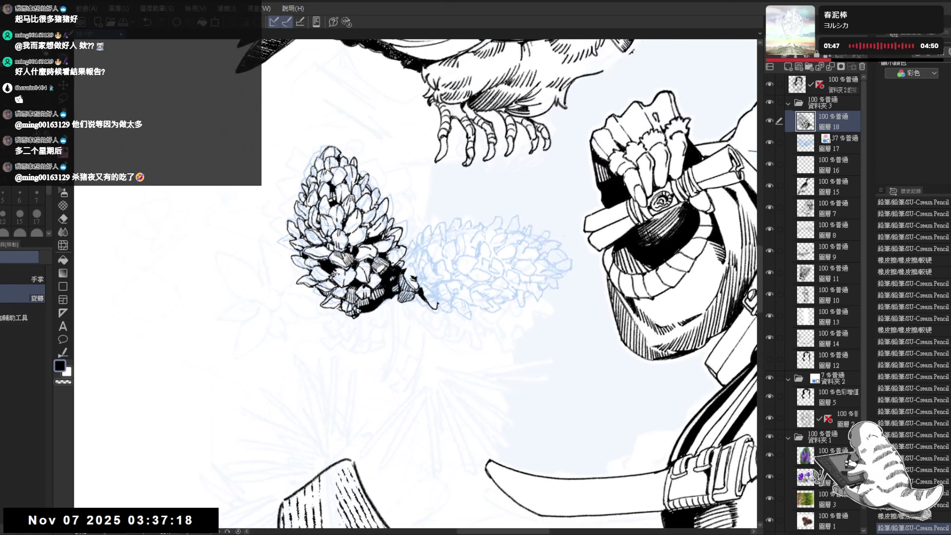
mouse_move(337, 265)
left_mouse_down()
mouse_move(344, 302)
mouse_move(354, 285)
left_mouse_up()
Ink more small dark marks around the pinecone's base, then turn the canvas so it points right
key("minus")
key("e")
key("p")
key("asciicircum")
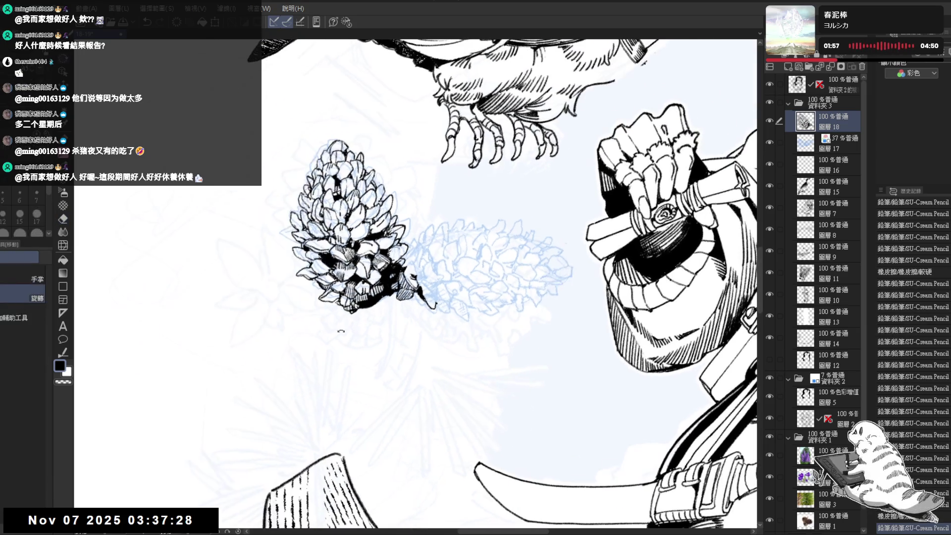
mouse_move(343, 290)
left_mouse_down()
mouse_move(345, 299)
mouse_move(370, 294)
mouse_move(365, 284)
left_mouse_up()
key("e")
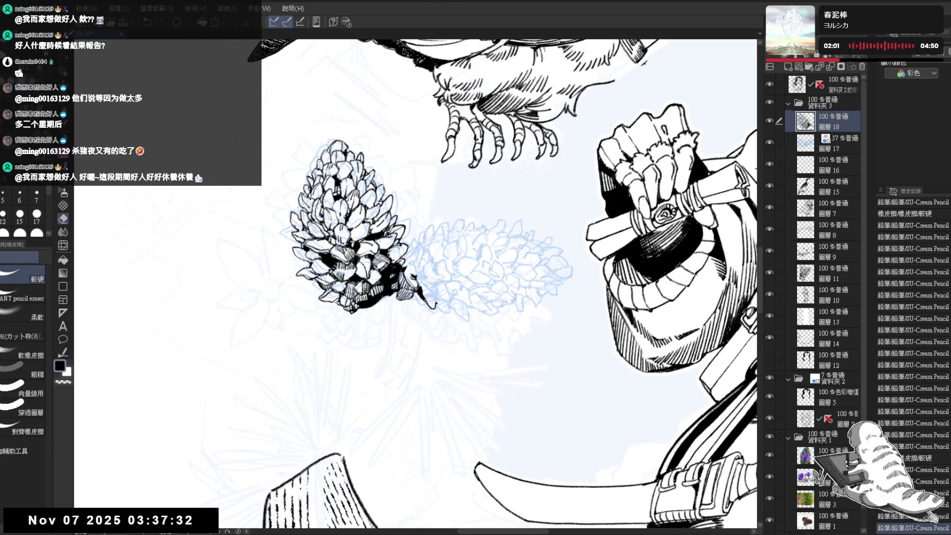
mouse_move(426, 360)
left_mouse_down()
mouse_move(409, 391)
mouse_move(322, 337)
left_mouse_up()
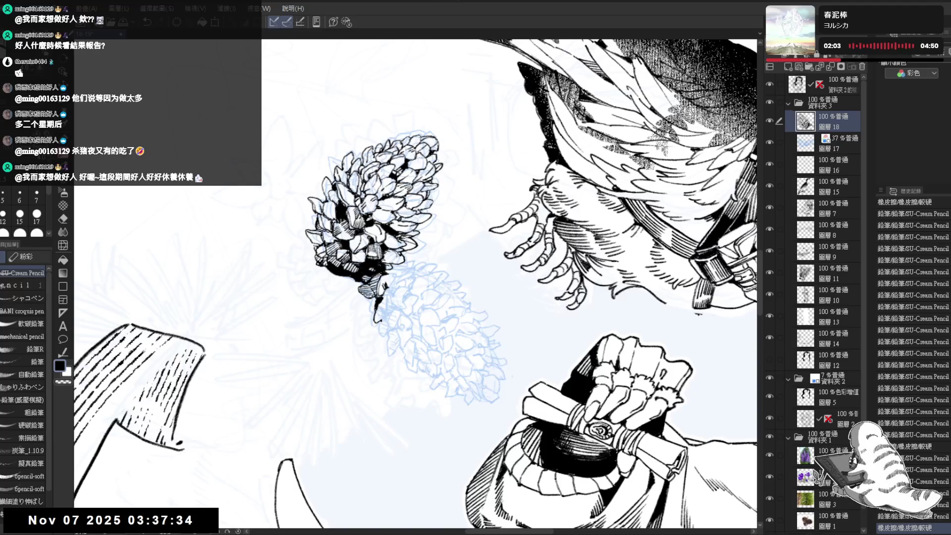
left_click_drag(382, 255, 387, 262)
left_click_drag(384, 251, 390, 259)
key("shift+space")
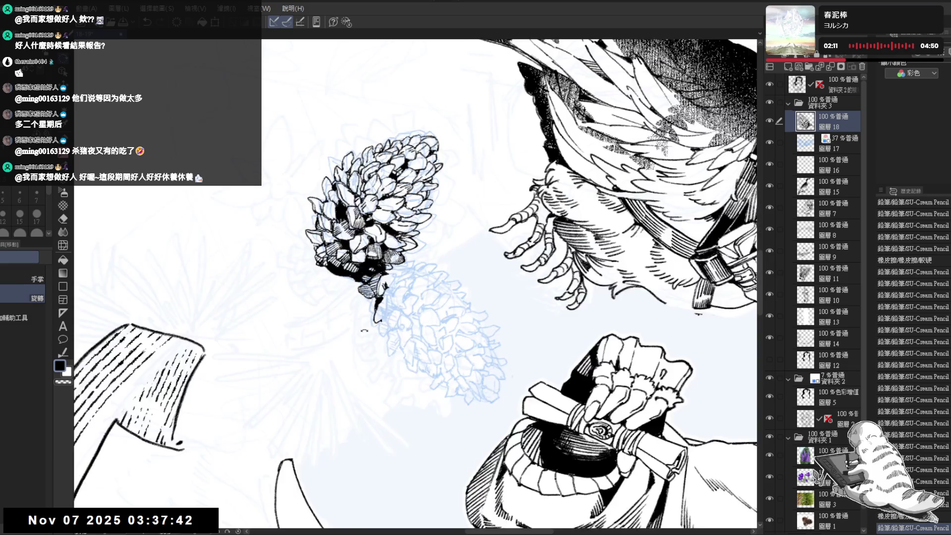
mouse_move(364, 330)
left_mouse_down()
mouse_move(354, 297)
mouse_move(361, 277)
mouse_move(416, 286)
left_mouse_up()
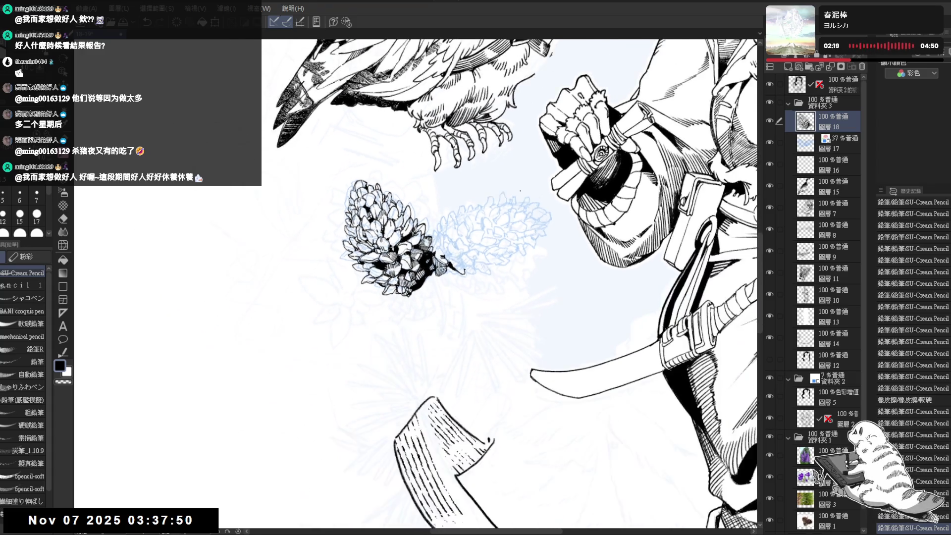
Hide the blue sketch on Layer 17 and add short dark hatching to the pinecone's lower side
left_click(769, 143)
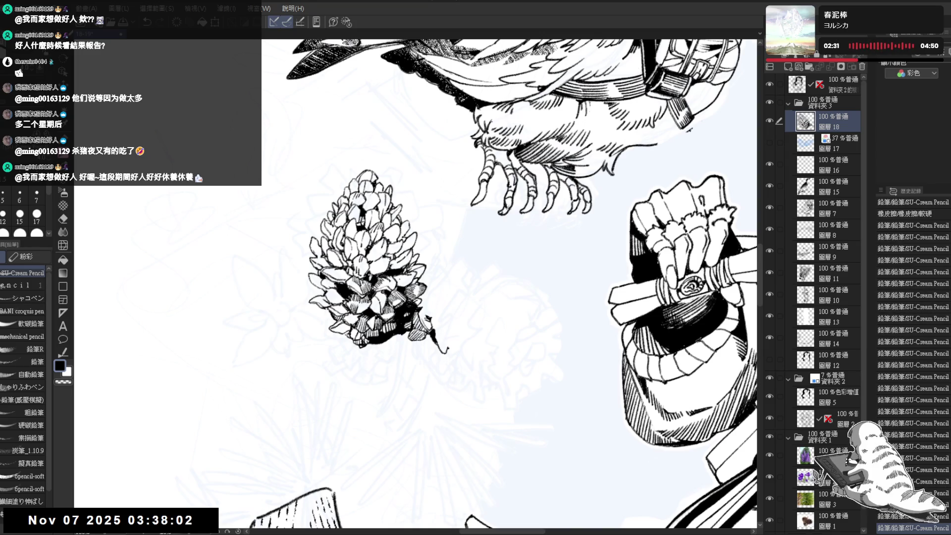
left_click_drag(397, 284, 446, 248)
key("e")
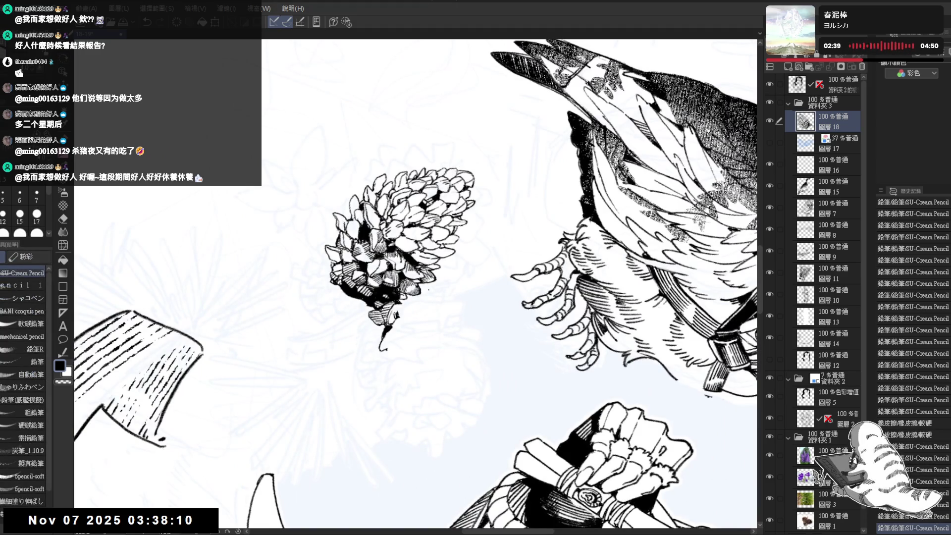
left_click_drag(396, 298, 445, 248)
key("e")
key("r")
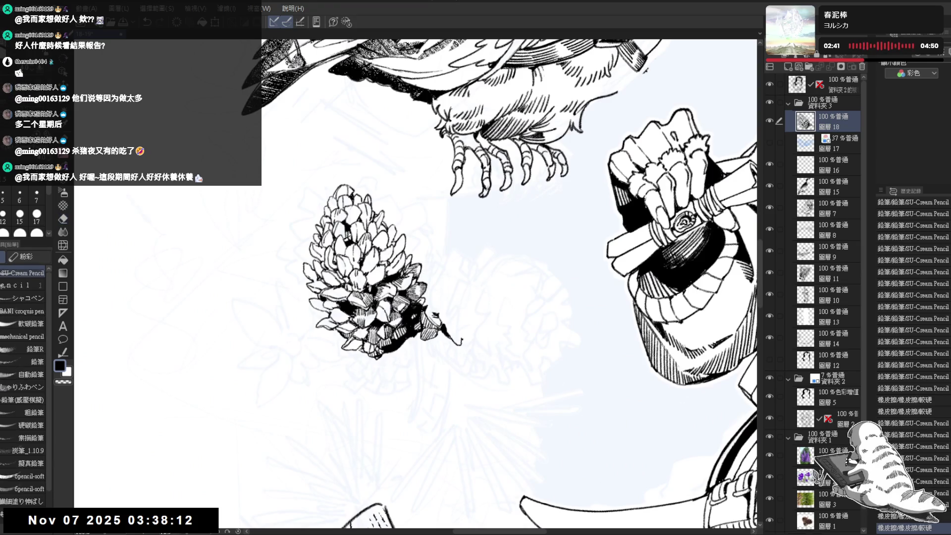
mouse_move(411, 406)
left_mouse_down()
mouse_move(391, 417)
mouse_move(426, 391)
left_mouse_up()
Draw seven short SU-Cream Pencil strokes on the pinecone's underside, then zoom out and back in
key("p")
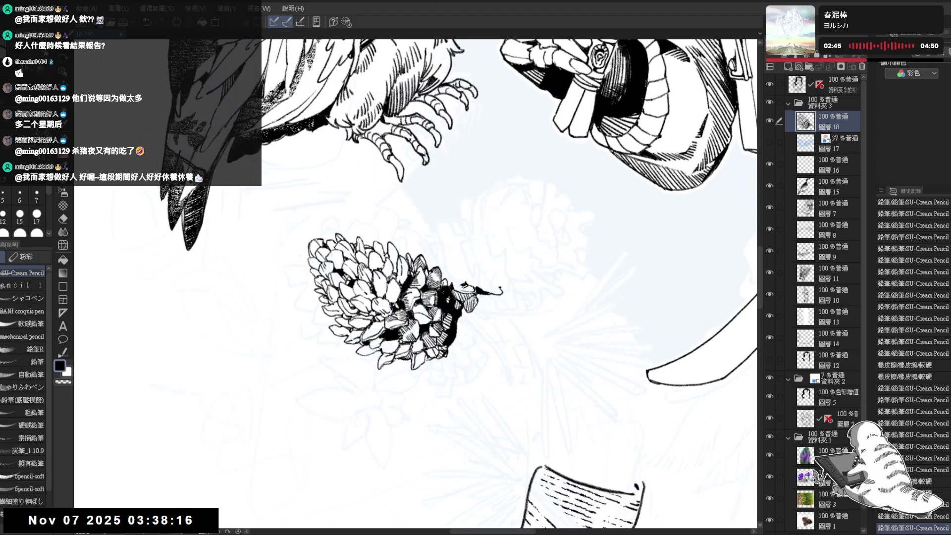
left_click_drag(445, 297, 448, 308)
left_click_drag(394, 257, 394, 267)
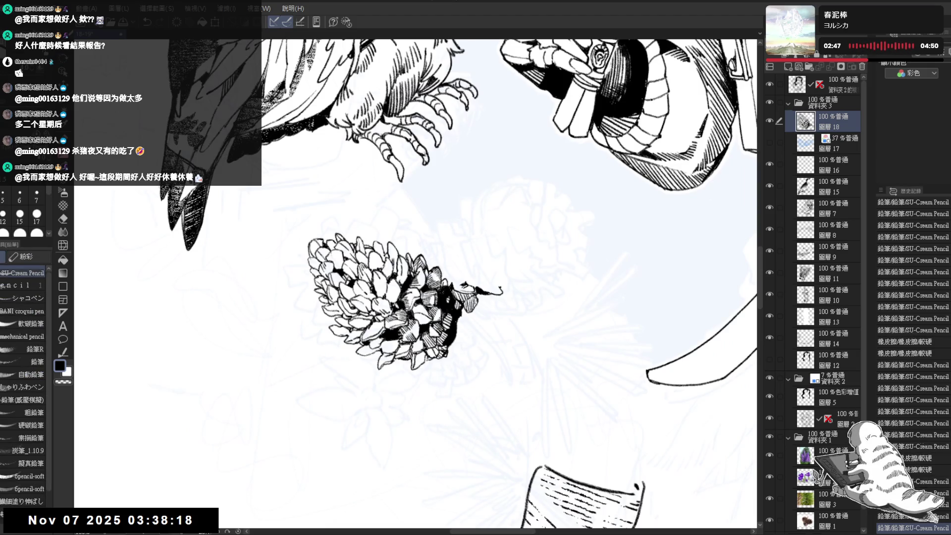
left_click_drag(441, 302, 443, 312)
left_click_drag(436, 307, 448, 322)
left_click_drag(397, 267, 403, 282)
left_click_drag(399, 271, 404, 284)
left_click_drag(400, 271, 403, 282)
key("asciicircum")
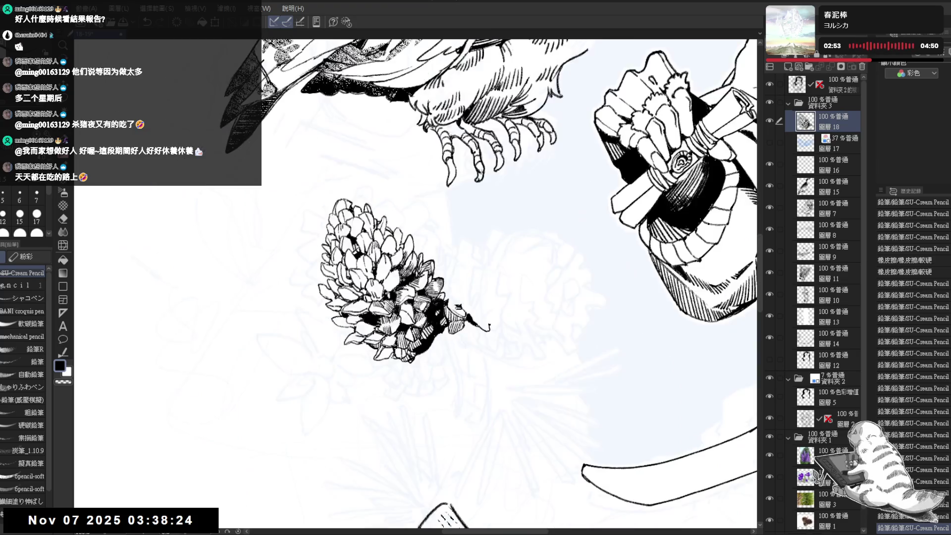
key("ctrl+minus")
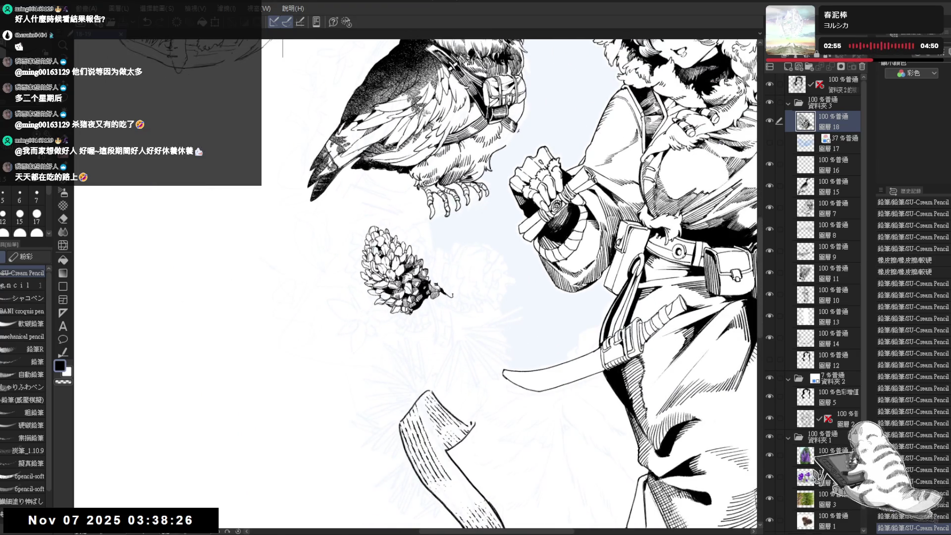
key("ctrl+plus")
scroll(515, 282, "up", 1)
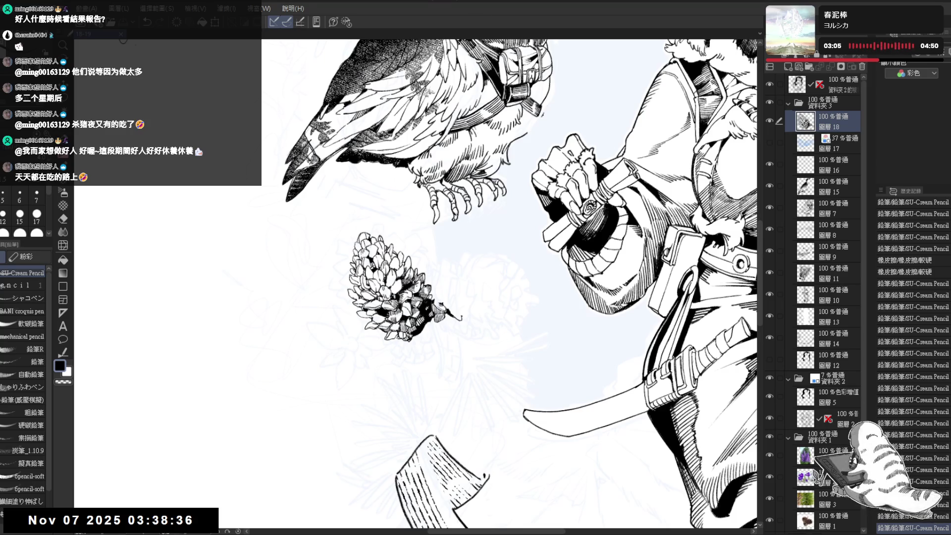
Undo an unwanted pencil stroke and redraw small strokes on the pinecone's lower scales
left_click_drag(444, 283, 435, 265)
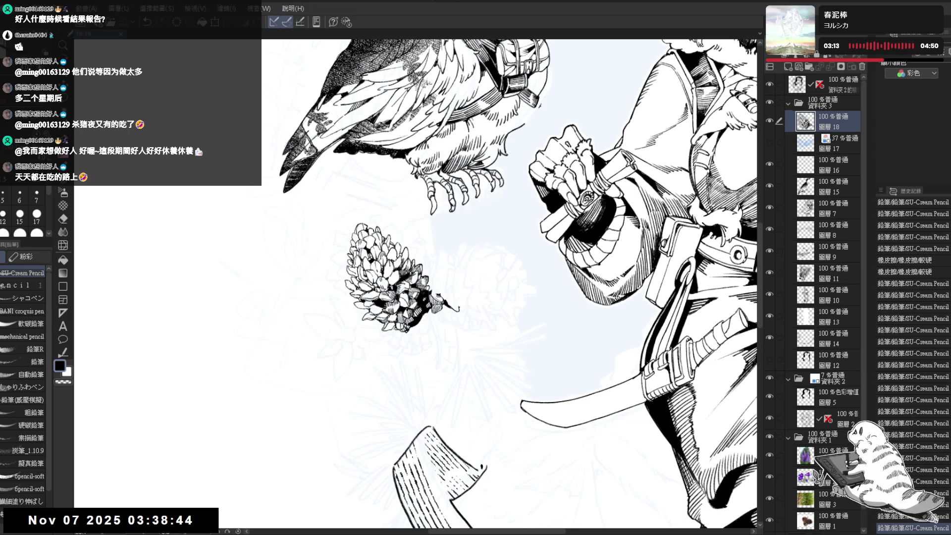
left_click_drag(422, 282, 425, 268)
scroll(453, 233, "up", 2)
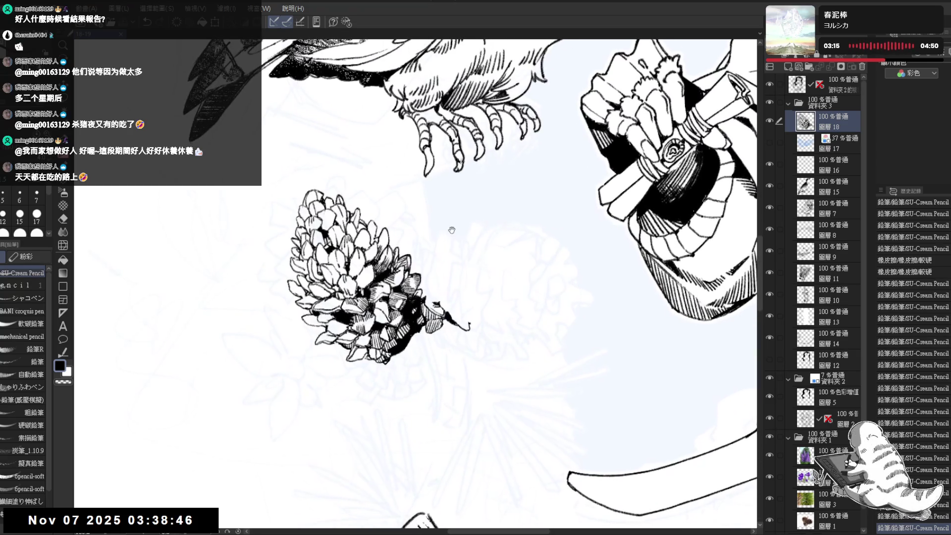
key("minus")
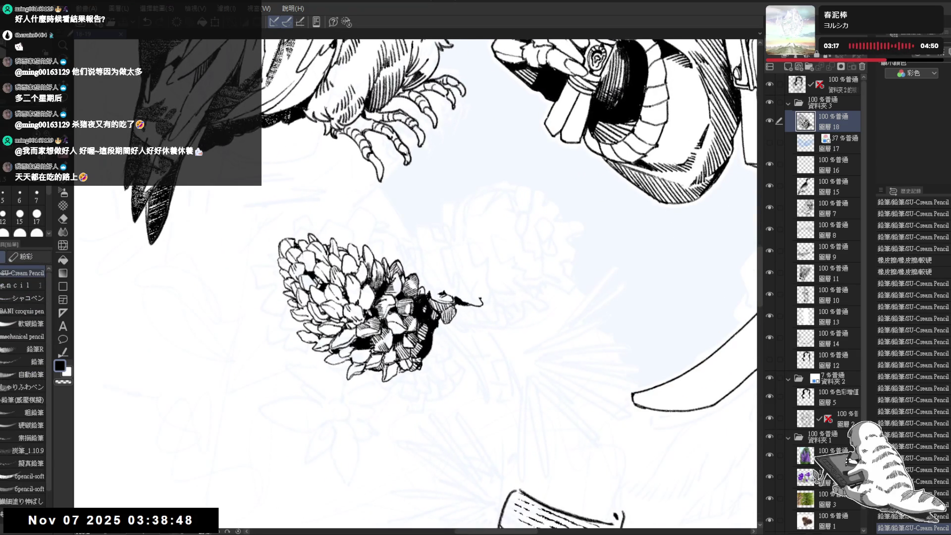
key("ctrl+z")
left_click_drag(365, 247, 371, 254)
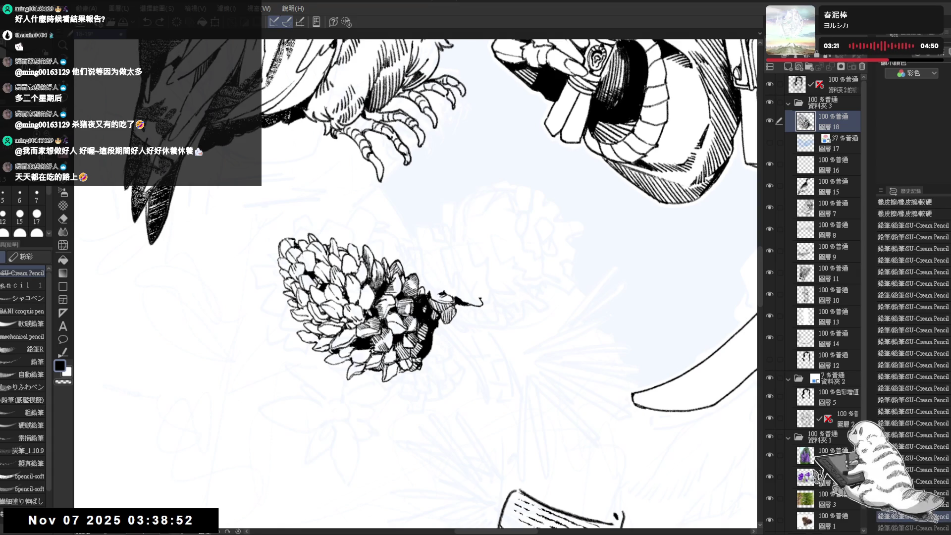
key("asciicircum")
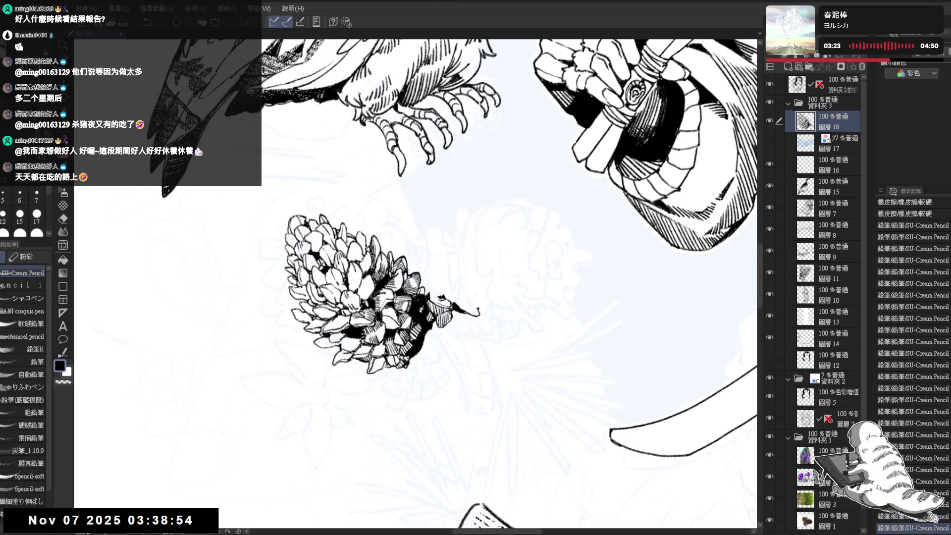
mouse_move(368, 248)
left_mouse_down()
mouse_move(403, 226)
mouse_move(376, 231)
left_mouse_up()
Build up more small dark hatching marks on the pinecone's lower scales
key("r")
key("p")
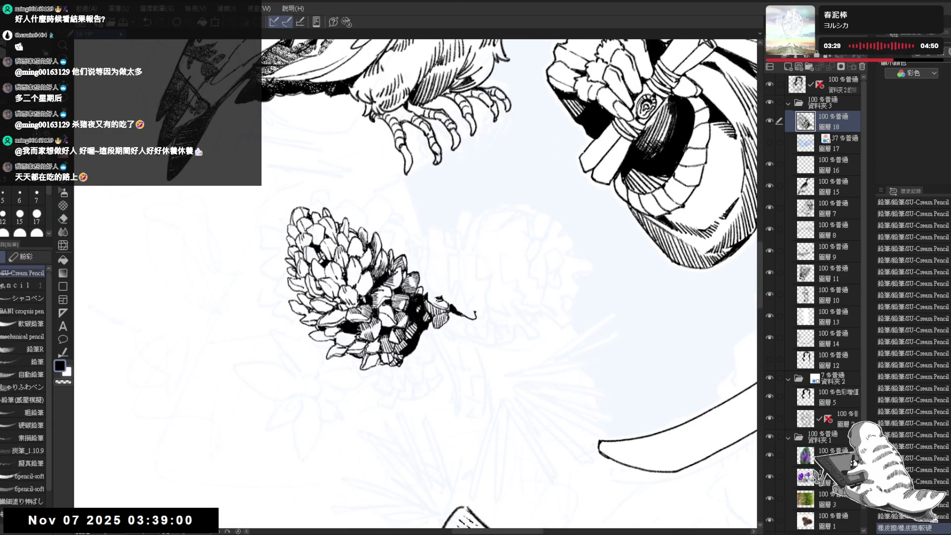
left_click_drag(369, 249, 370, 252)
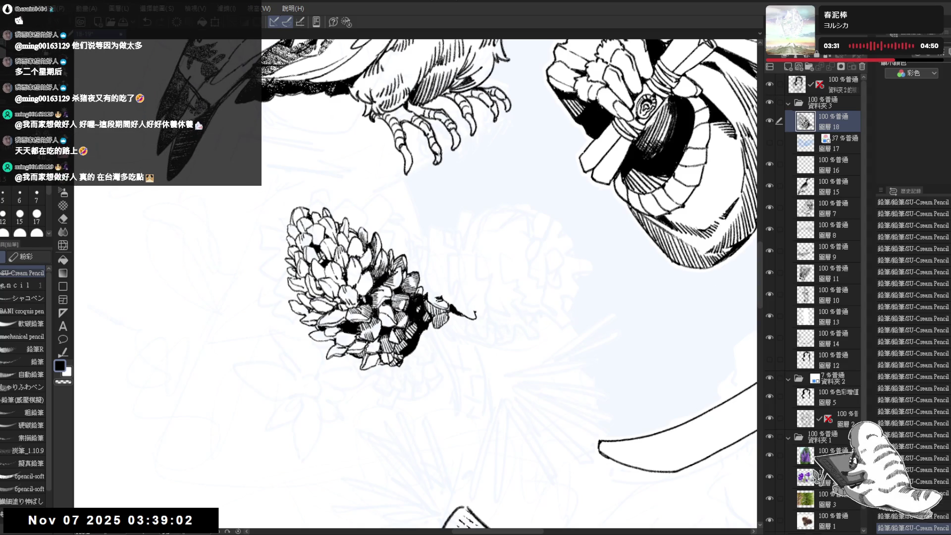
scroll(368, 250, "down", 3)
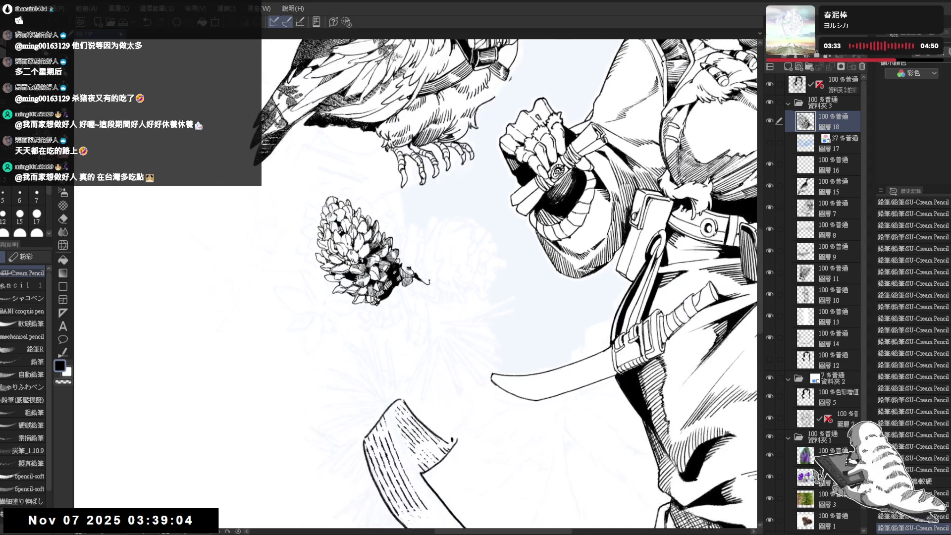
scroll(356, 268, "up", 2)
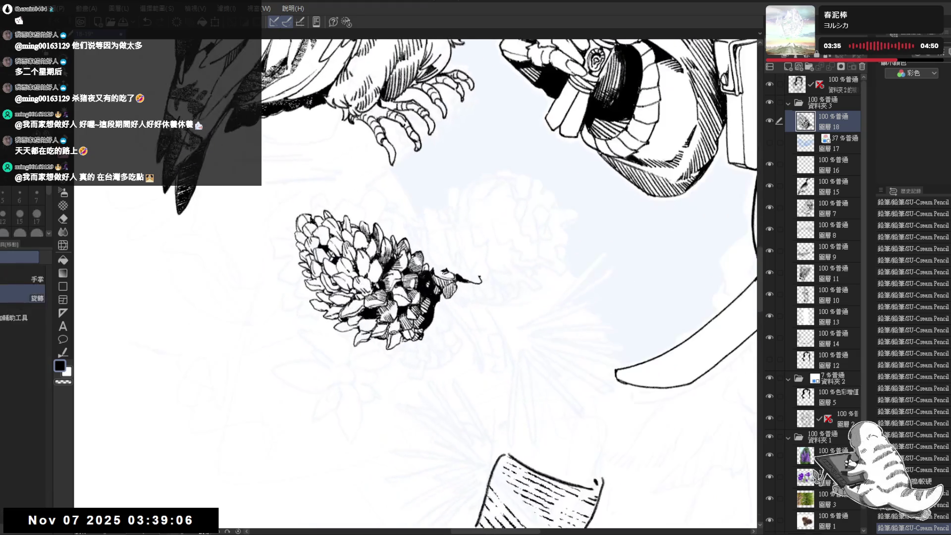
key("e")
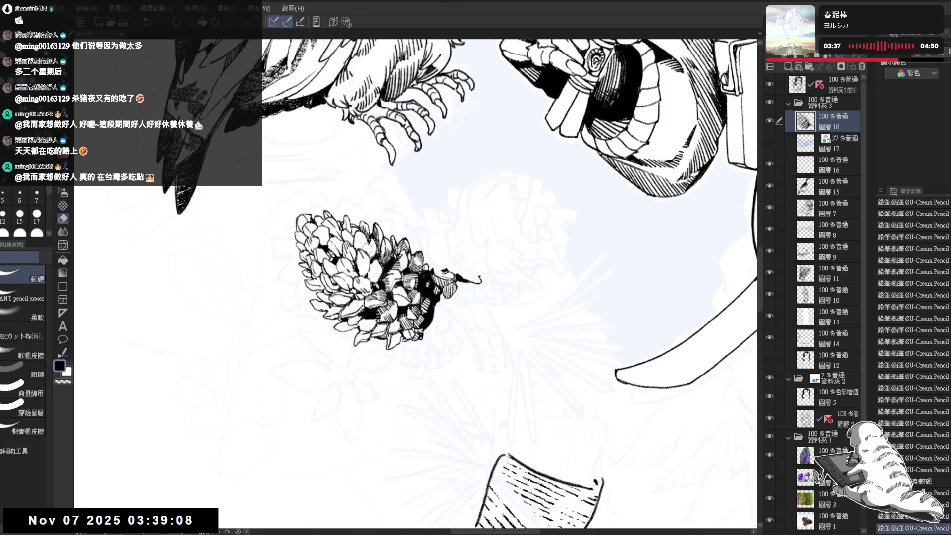
key("p")
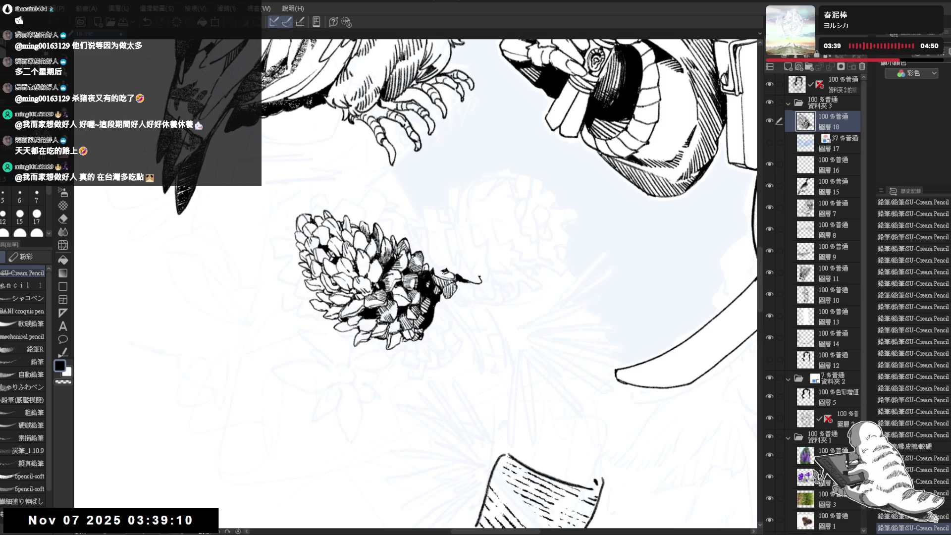
key("e")
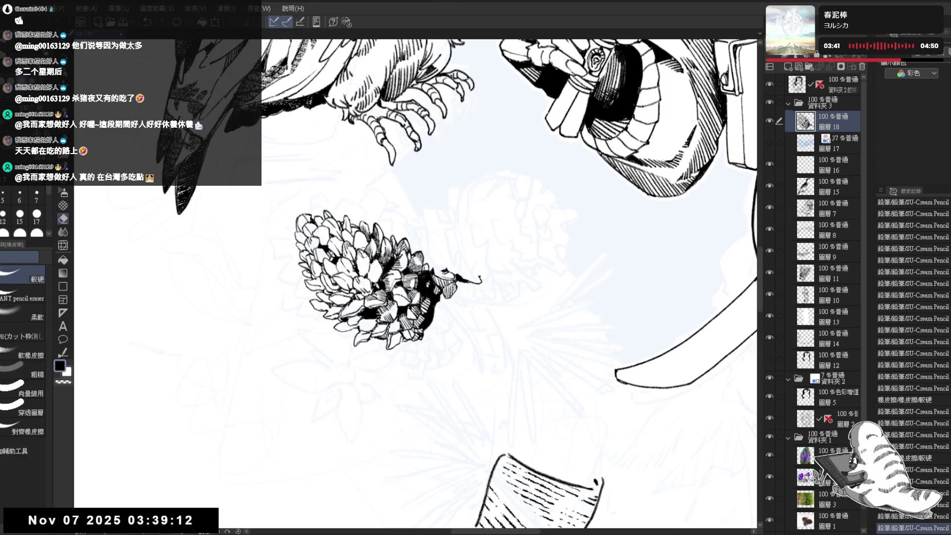
mouse_move(445, 248)
left_mouse_down()
mouse_move(495, 213)
mouse_move(505, 223)
left_mouse_up()
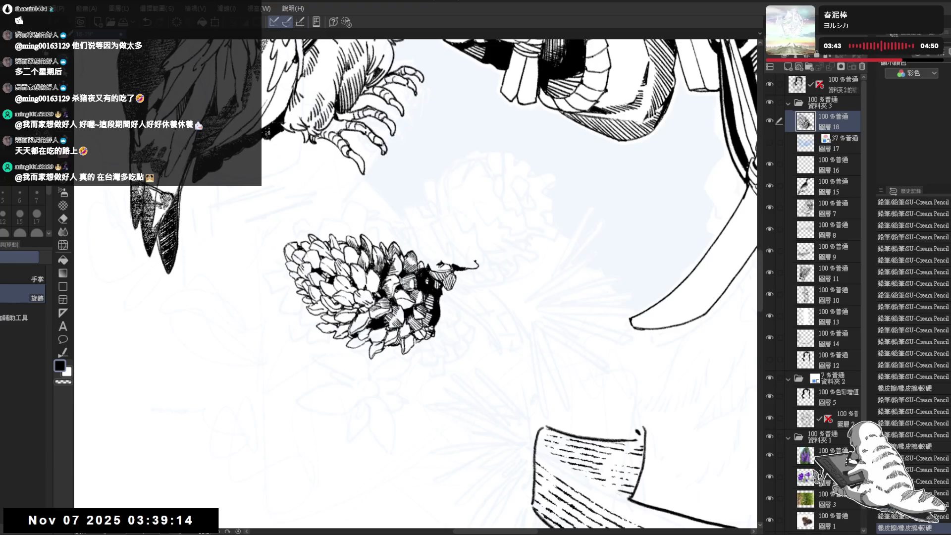
left_click_drag(365, 272, 371, 293)
Turn the pinecone upright, erase part of its upper scales, and redraw a stroke there
left_click_drag(446, 248, 476, 218)
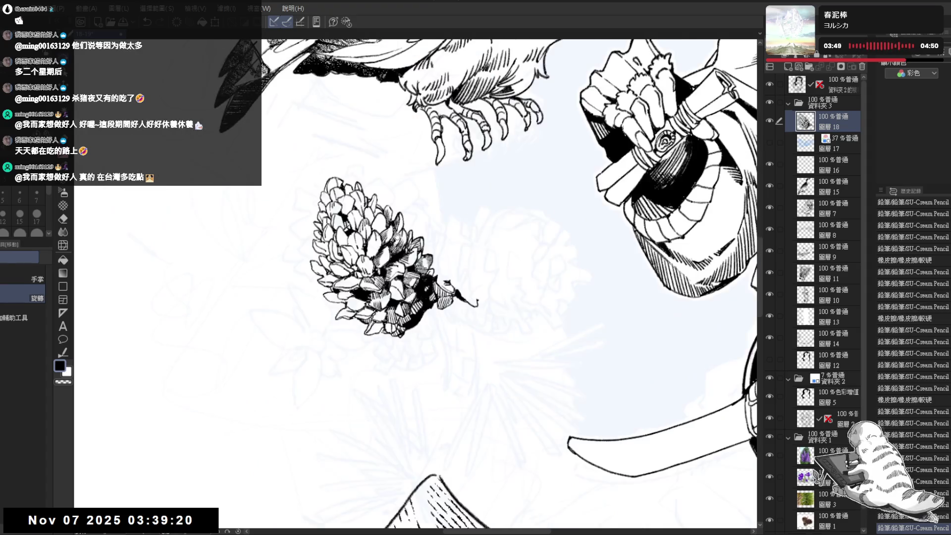
left_click_drag(396, 238, 399, 245)
left_click(349, 350)
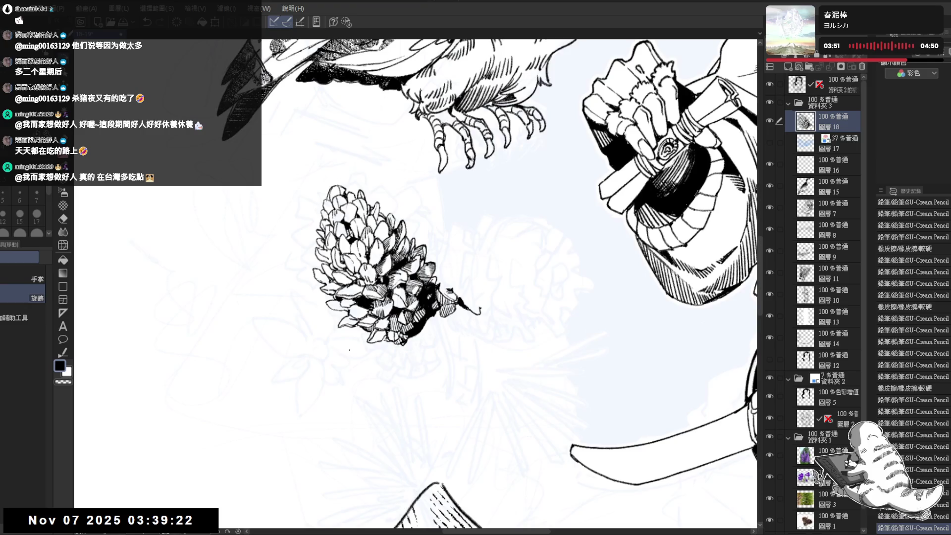
left_click_drag(349, 350, 377, 317)
key("e")
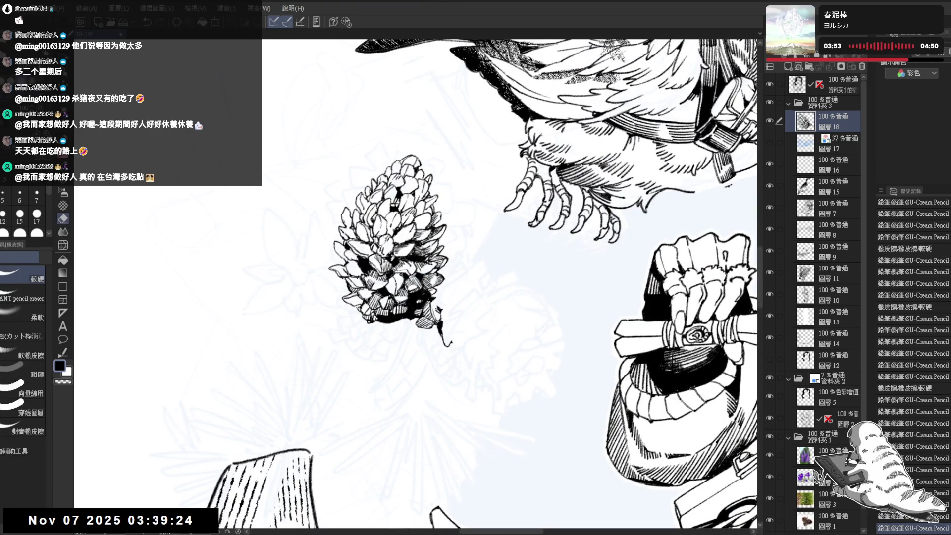
mouse_move(376, 236)
left_mouse_down()
mouse_move(387, 256)
mouse_move(379, 255)
left_mouse_up()
key("p")
left_click_drag(383, 247, 381, 258)
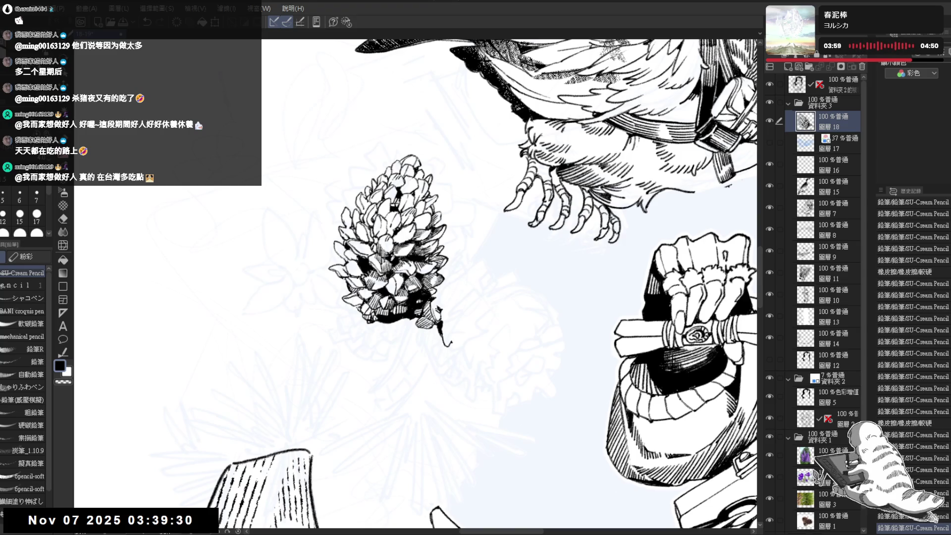
scroll(486, 284, "up", 1)
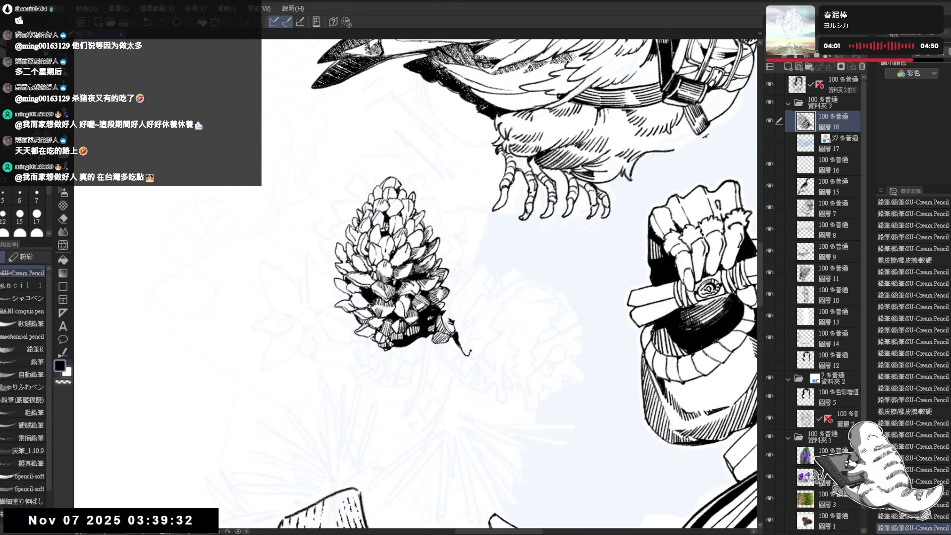
Add short vertical hatching strokes to the pine cone's shaded lower part
key("minus")
key("minus")
key("minus")
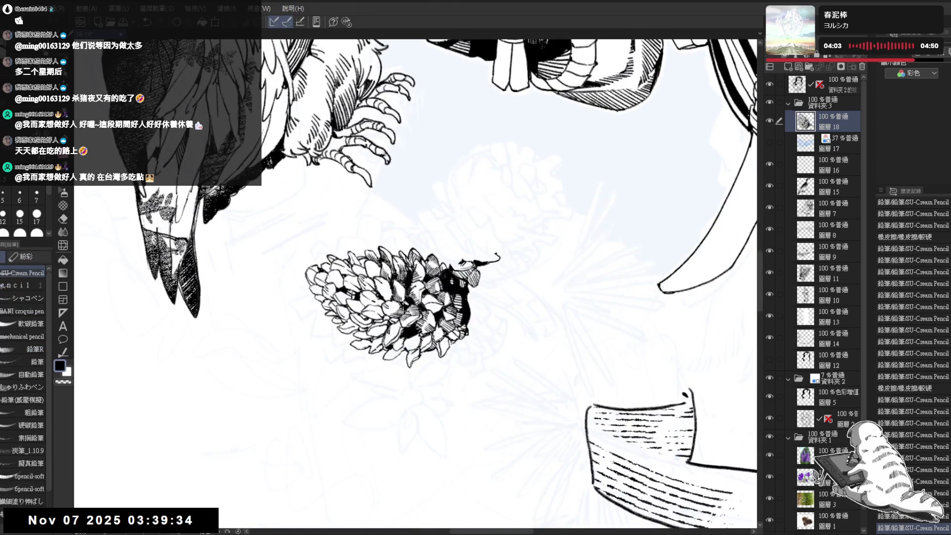
key("equal")
key("equal")
key("equal")
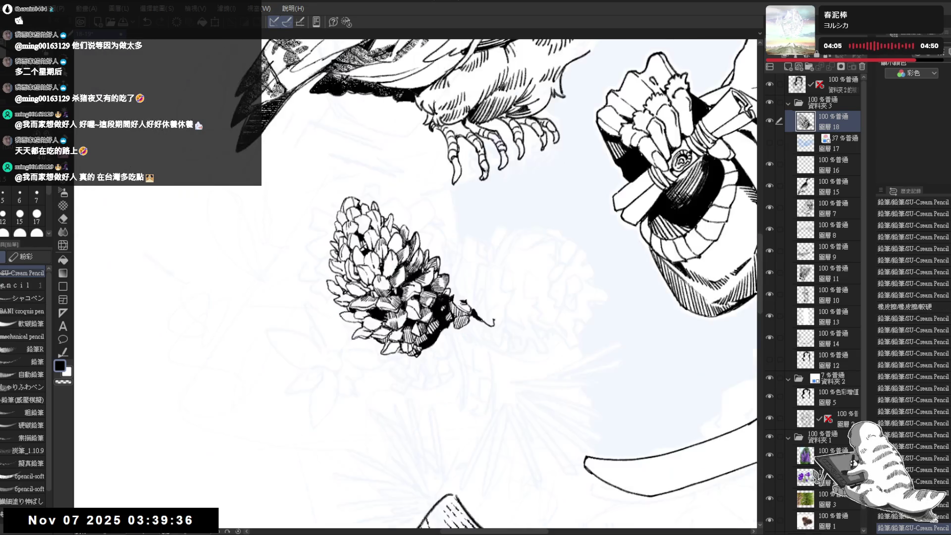
key("equal")
key("equal")
key("equal")
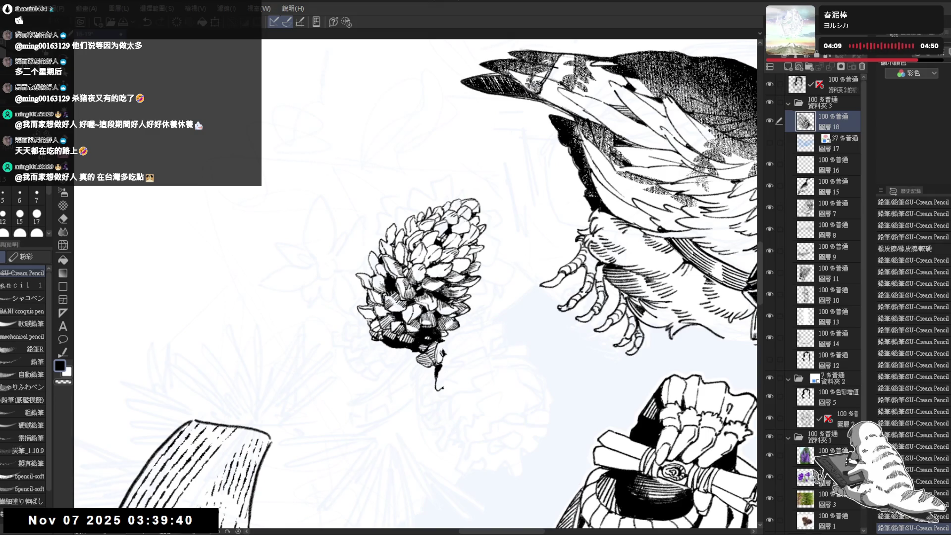
left_click_drag(380, 275, 388, 289)
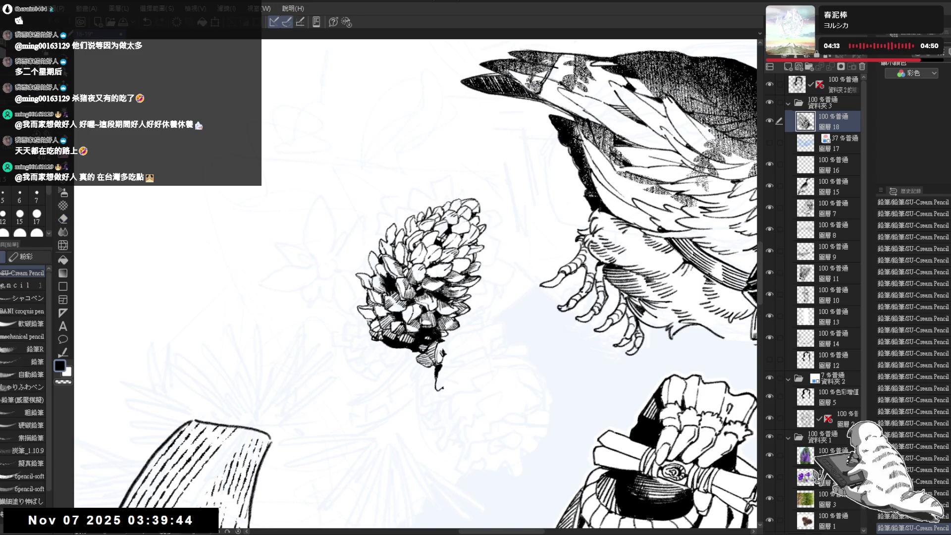
key("minus")
key("minus")
key("minus")
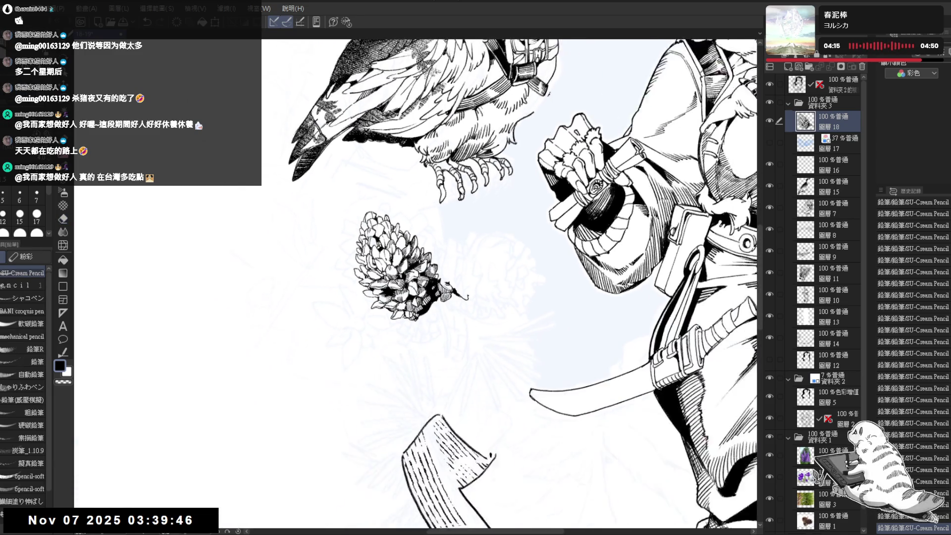
key("minus")
key("ctrl+plus")
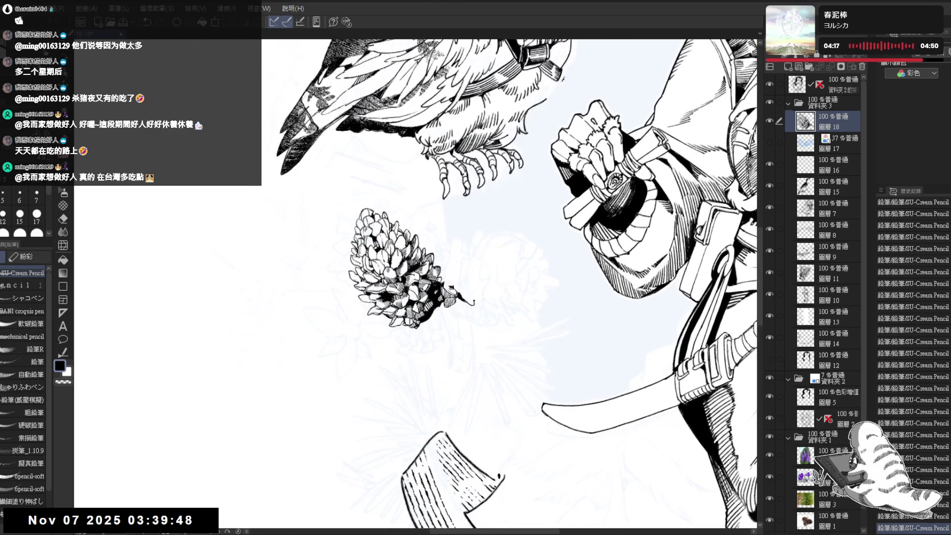
key("minus")
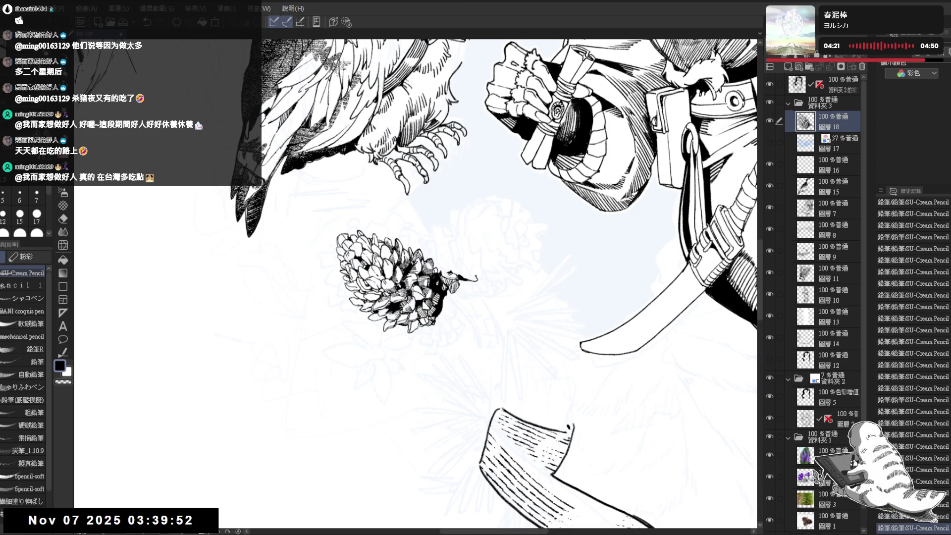
left_click_drag(419, 283, 420, 300)
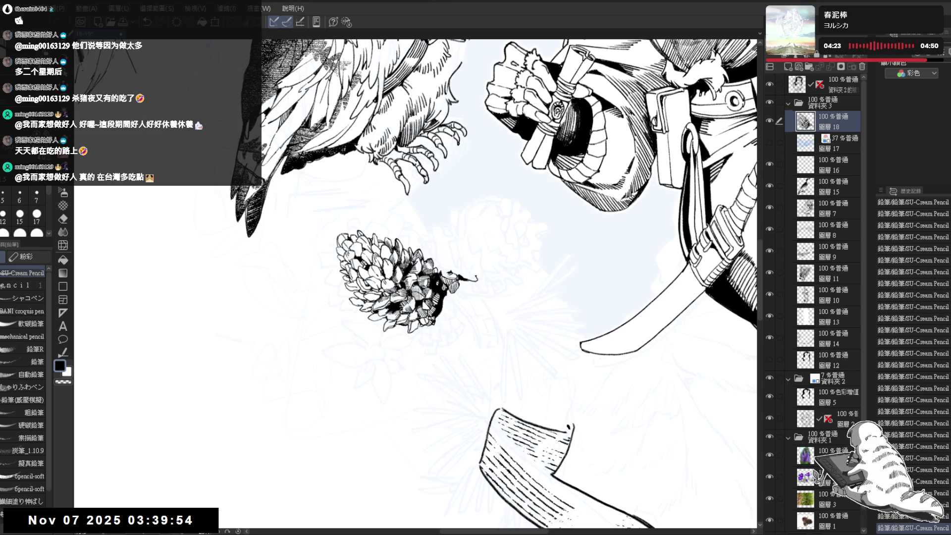
key("asciicircum")
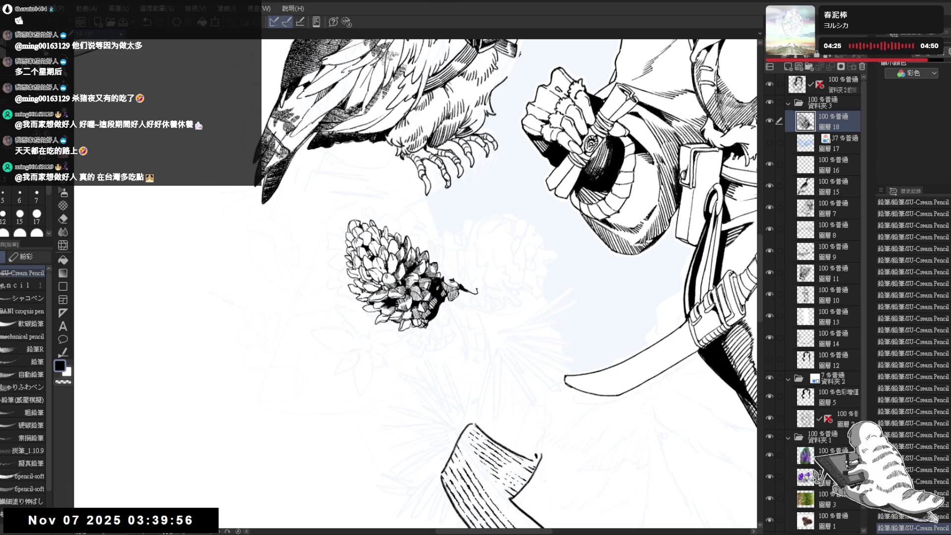
mouse_move(412, 267)
left_mouse_down()
mouse_move(415, 283)
mouse_move(423, 273)
left_mouse_up()
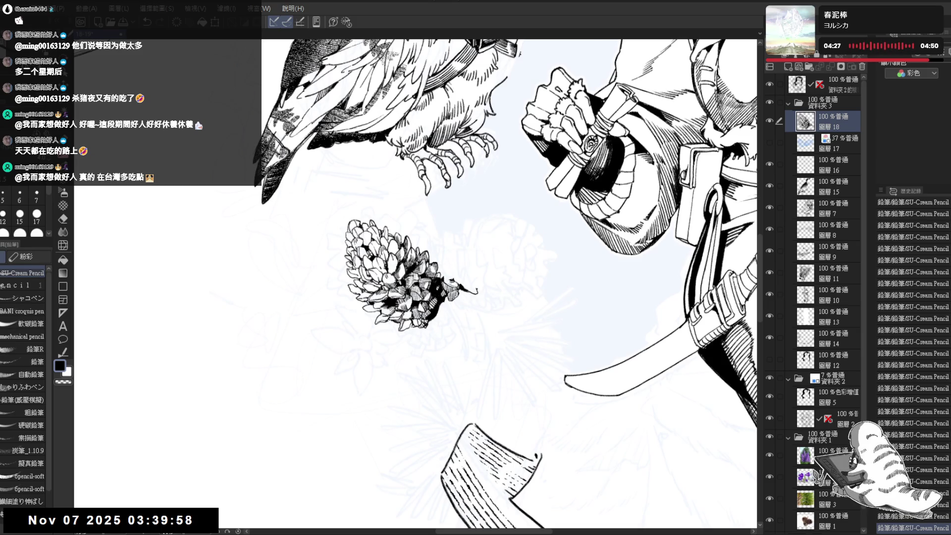
key("minus")
Add fine hatching to the pine cone's shadowed underside and erase small stray spots
key("p")
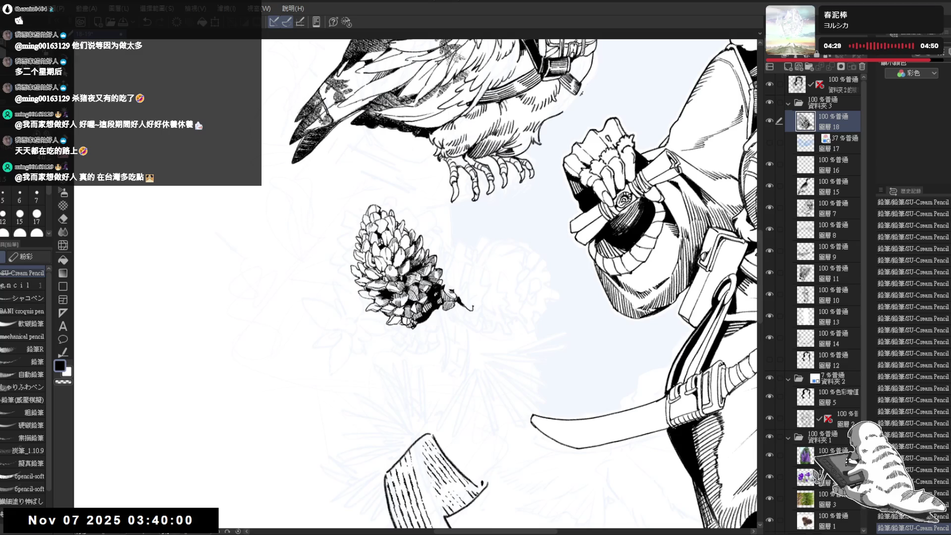
left_click_drag(404, 236, 407, 250)
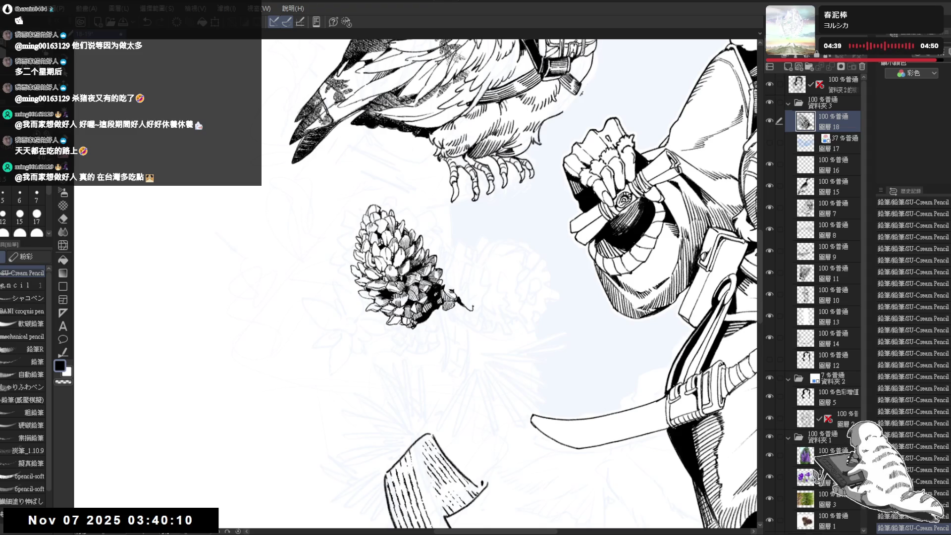
left_click_drag(389, 232, 391, 242)
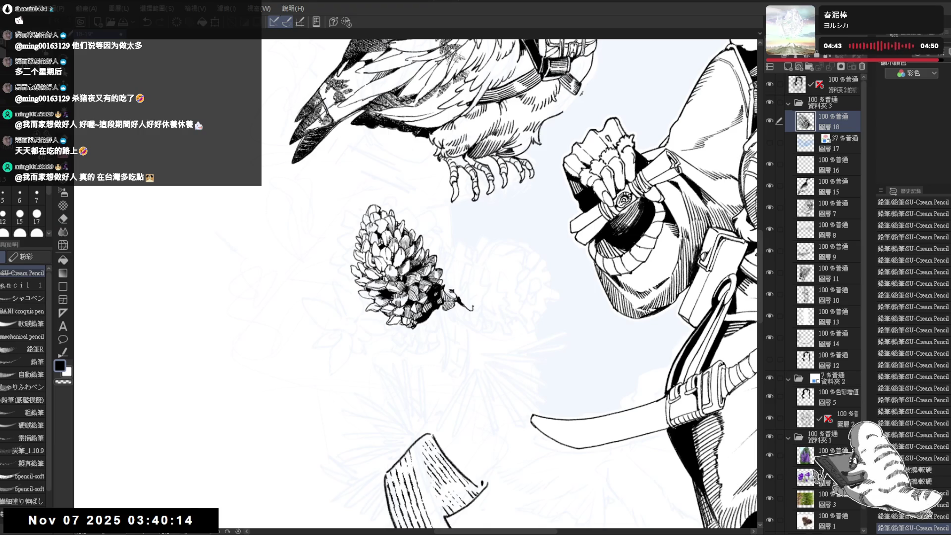
key("minus")
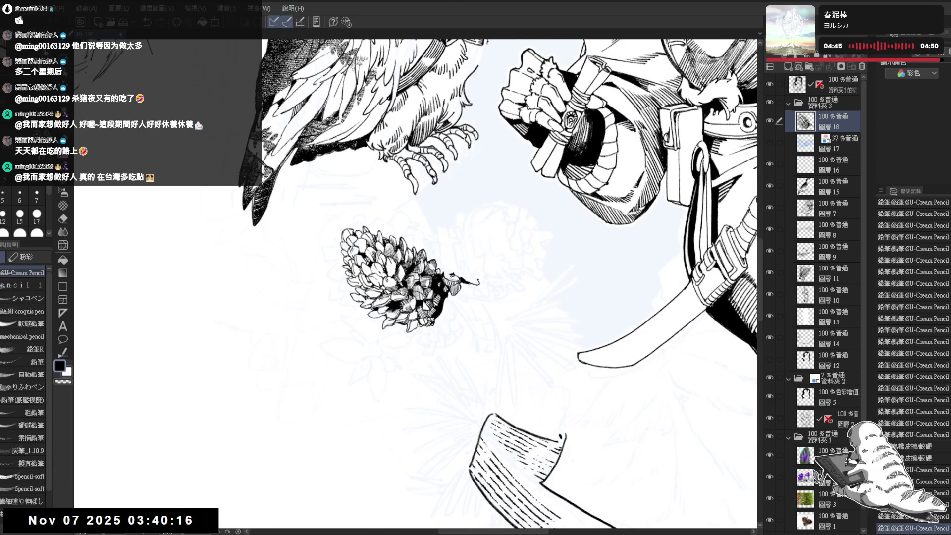
mouse_move(395, 271)
left_mouse_down()
mouse_move(400, 281)
mouse_move(385, 265)
mouse_move(393, 280)
left_mouse_up()
key("e")
key("p")
mouse_move(392, 268)
left_mouse_down()
mouse_move(390, 340)
mouse_move(372, 363)
mouse_move(450, 372)
left_mouse_up()
left_click_drag(380, 325, 369, 317)
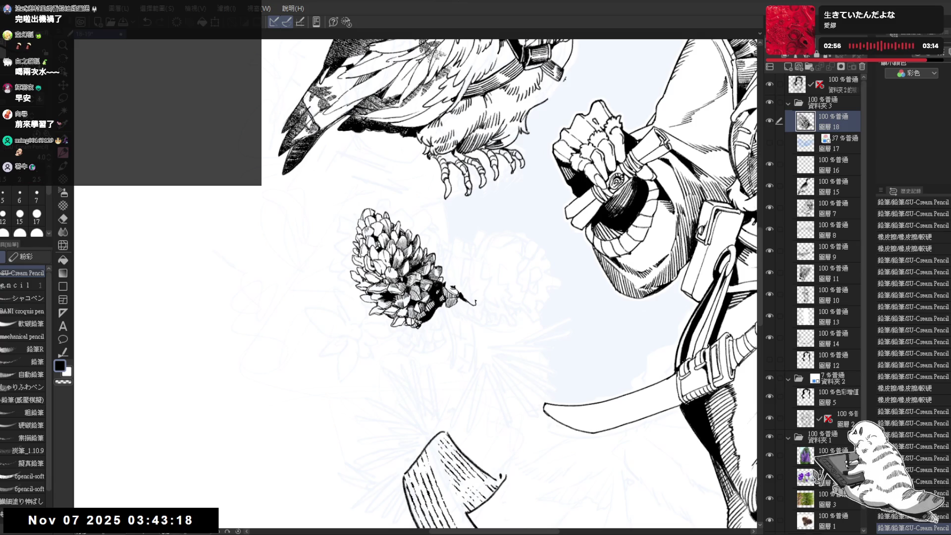
Zoom in on the pine cone, undo an eraser stroke on its left edge, and redraw that edge
key("ctrl+minus")
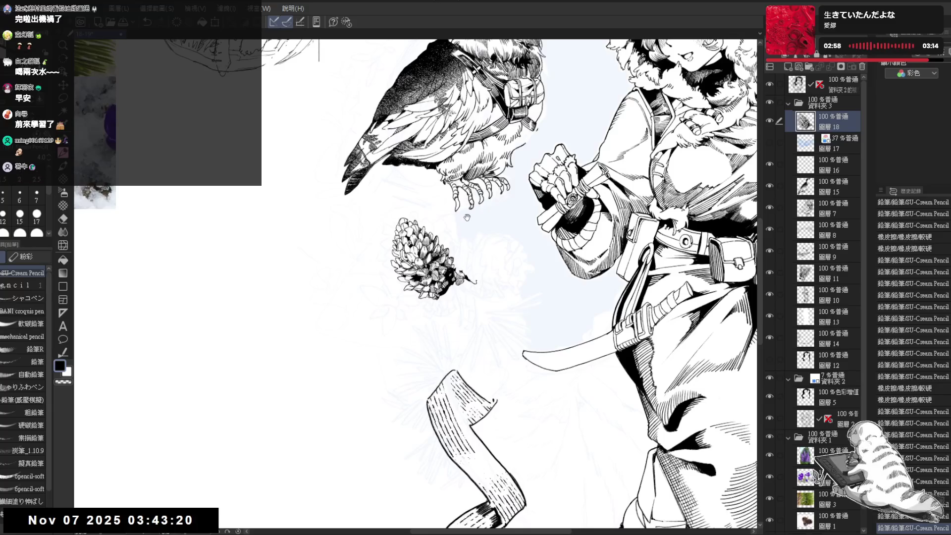
key("ctrl+plus")
key("ctrl+plus")
key("ctrl+plus")
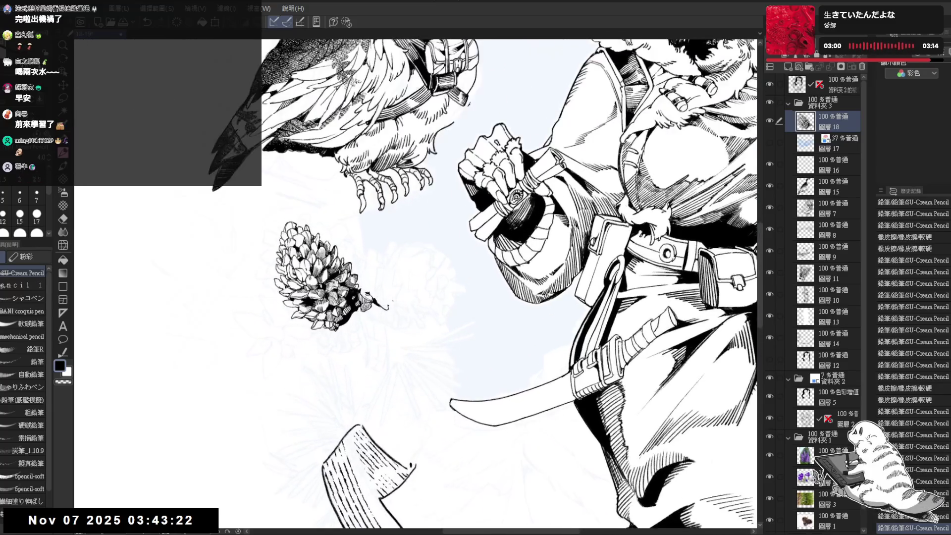
key("ctrl+plus")
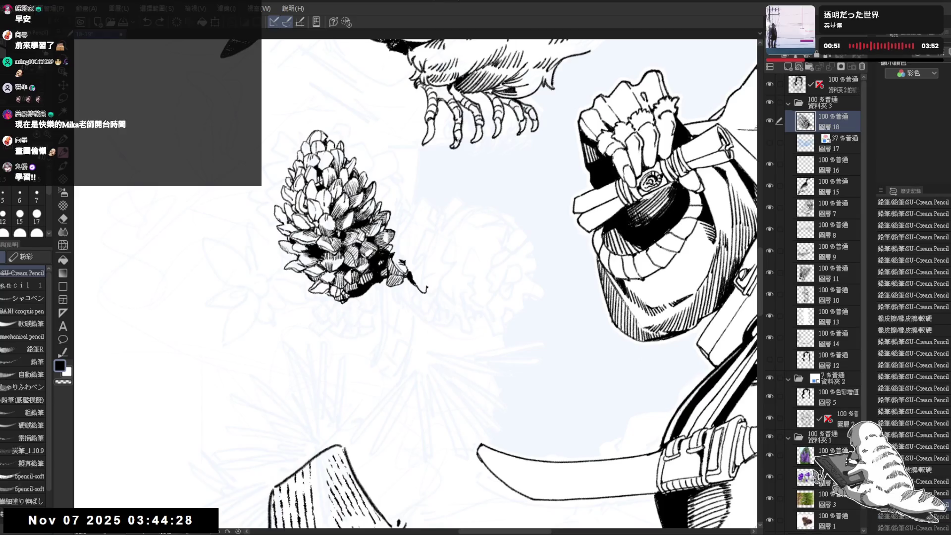
left_click_drag(282, 249, 293, 259)
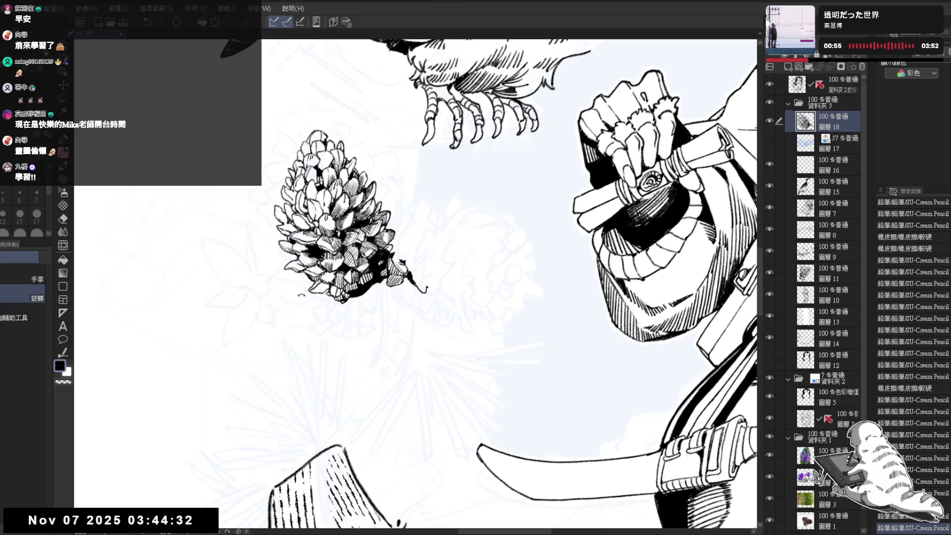
key("ctrl+z")
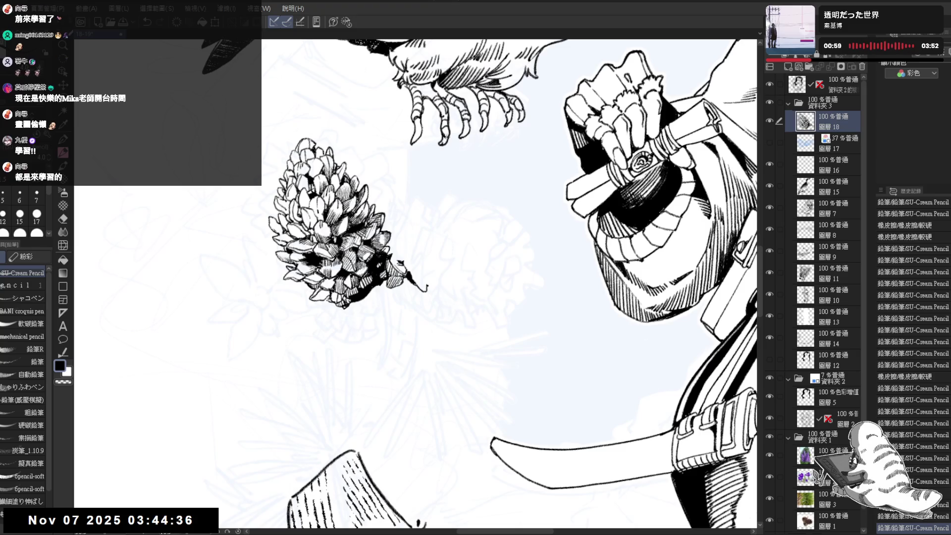
key("ctrl+y")
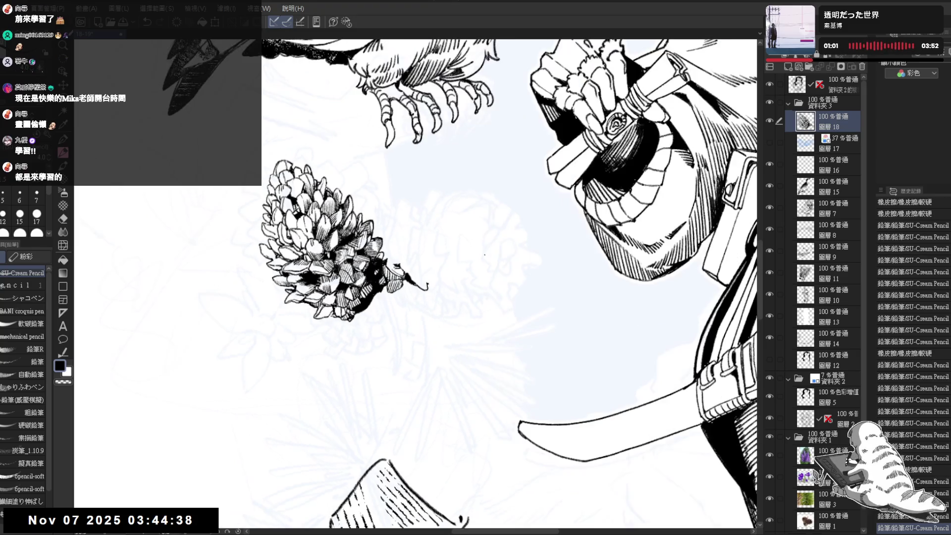
scroll(285, 278, "up", 3)
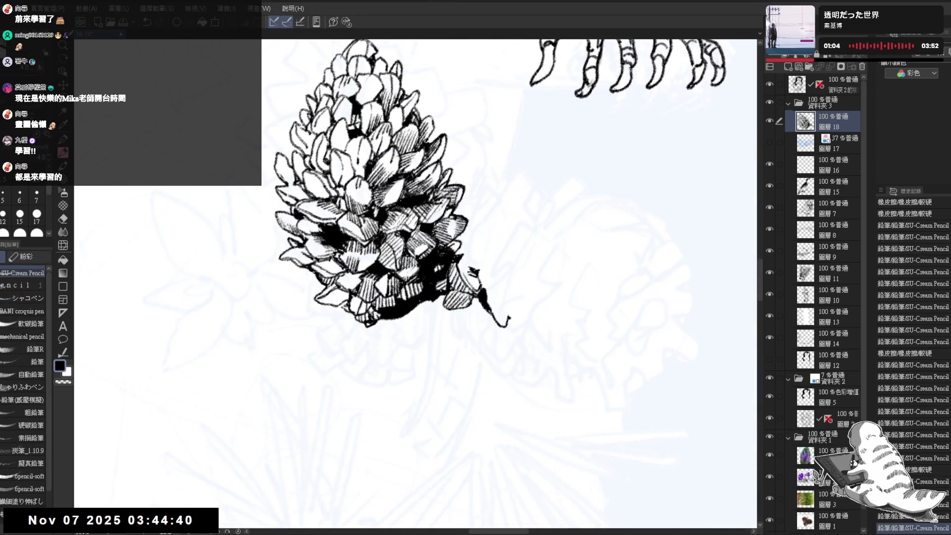
mouse_move(315, 272)
left_mouse_down()
mouse_move(298, 274)
mouse_move(324, 290)
left_mouse_up()
scroll(416, 282, "down", 3)
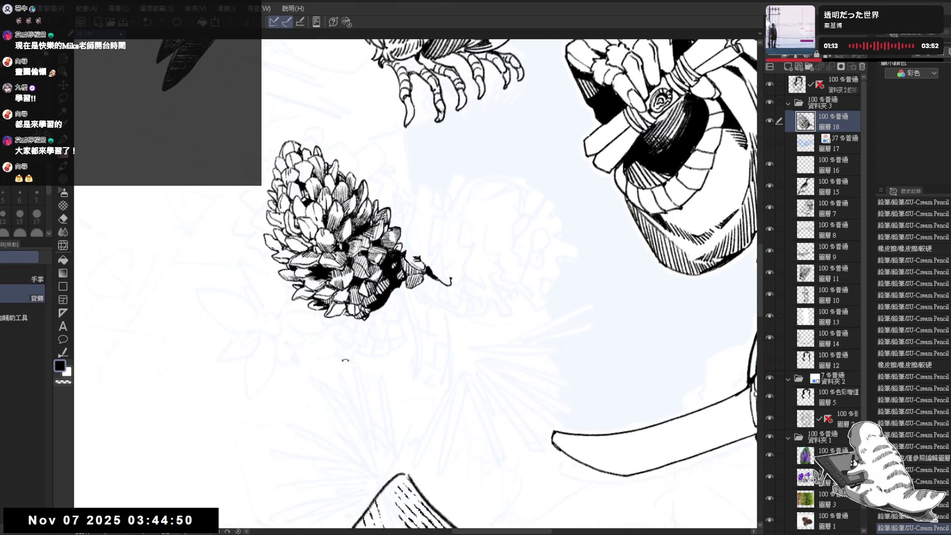
scroll(416, 283, "up", 1)
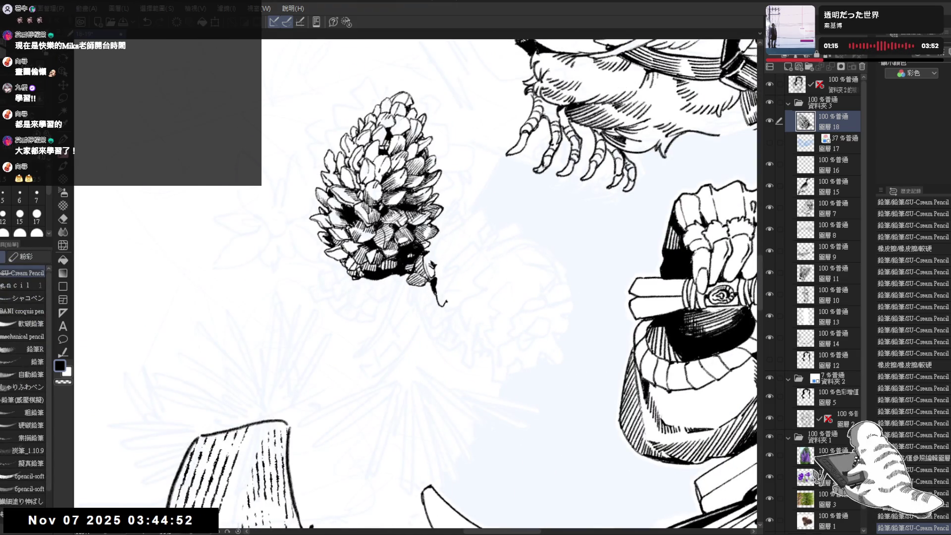
Erase part of the pinecone's top and add small pencil dots beside it
left_click_drag(420, 277, 367, 331)
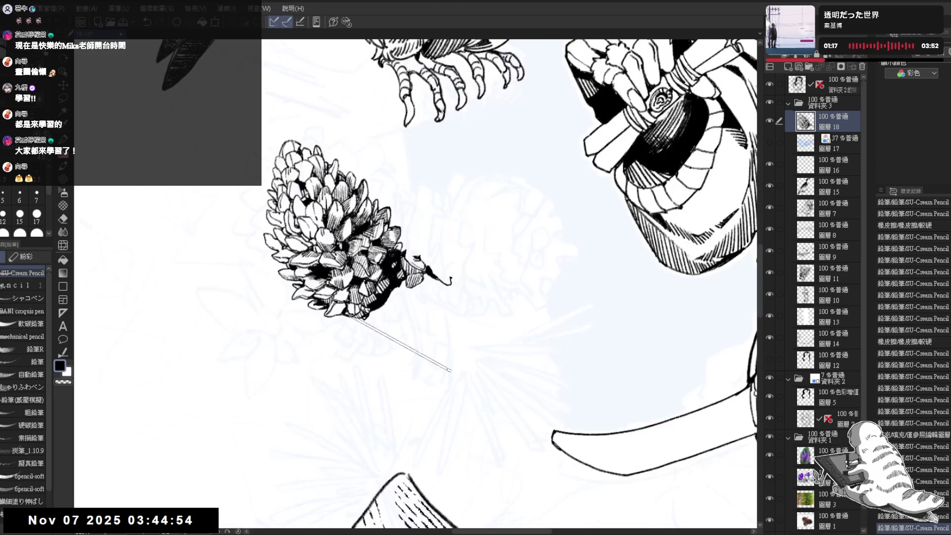
scroll(332, 262, "down", 4)
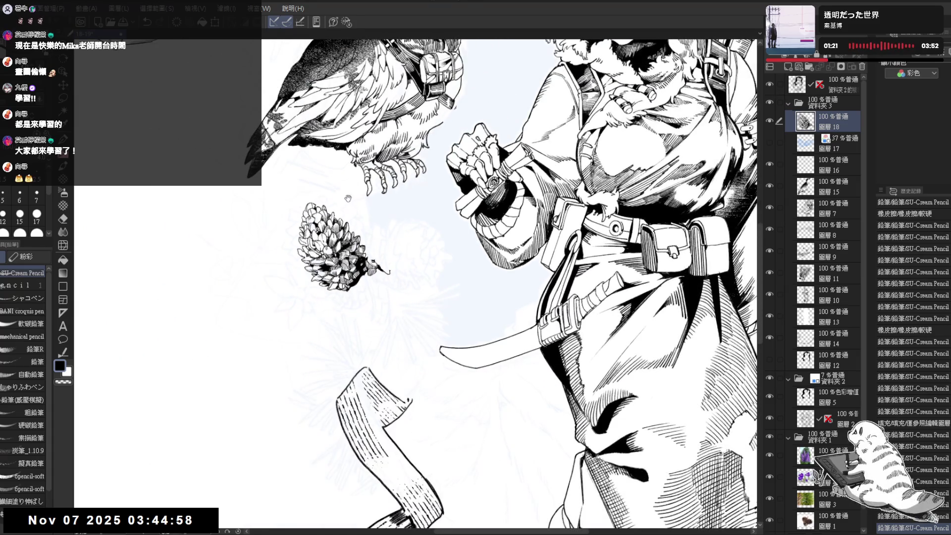
scroll(327, 208, "up", 3)
key("e")
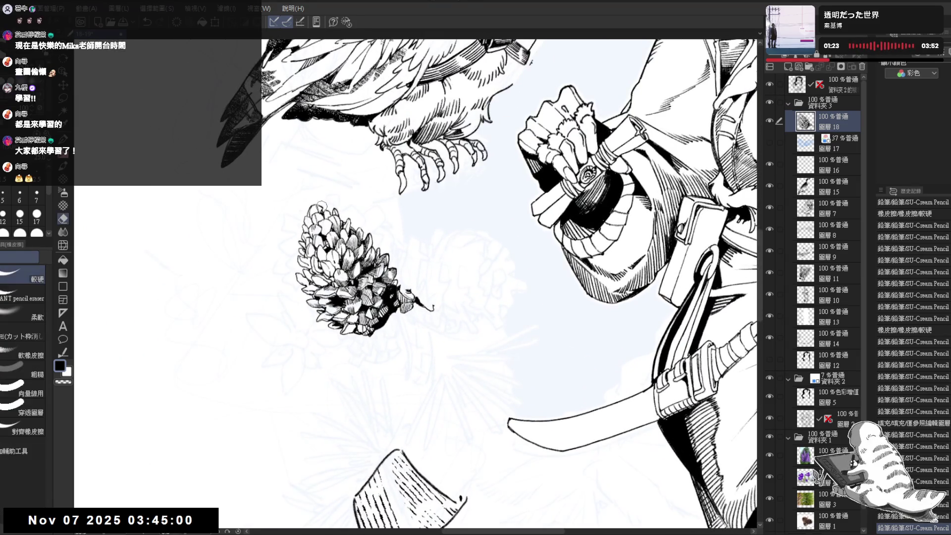
left_click_drag(321, 205, 308, 218)
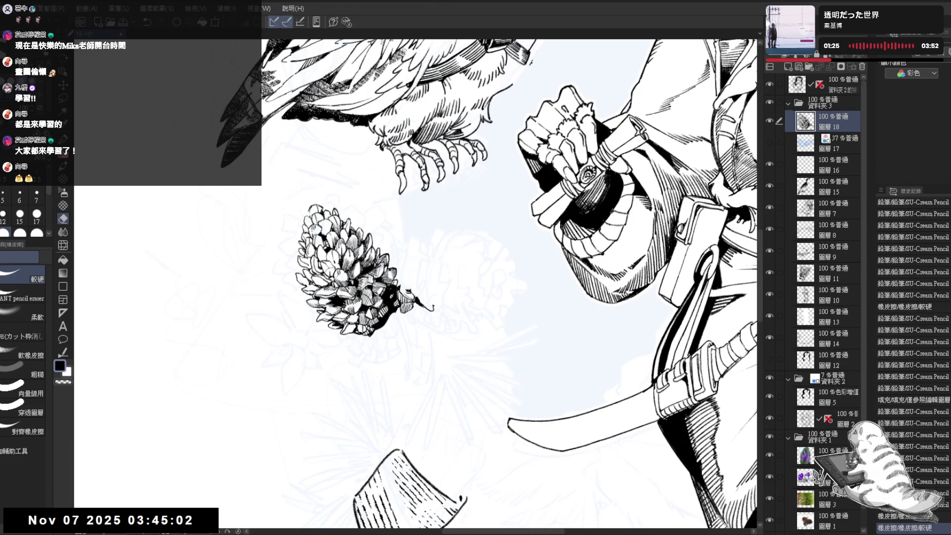
key("p")
key("minus")
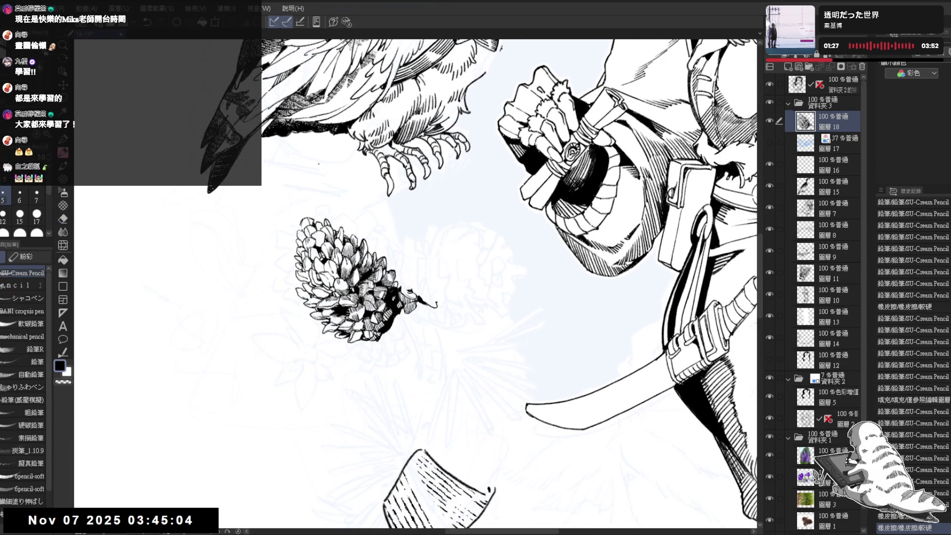
left_click(305, 205)
left_click(305, 205)
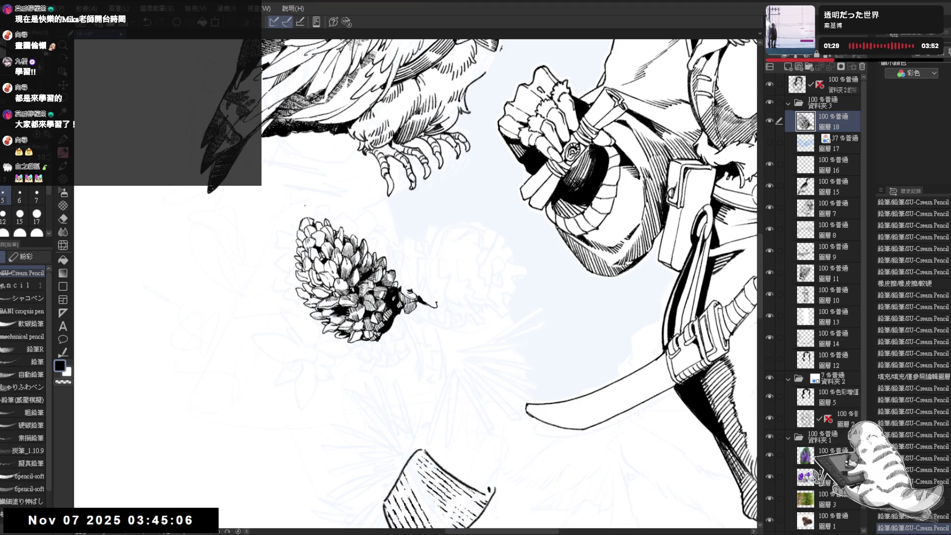
key("e")
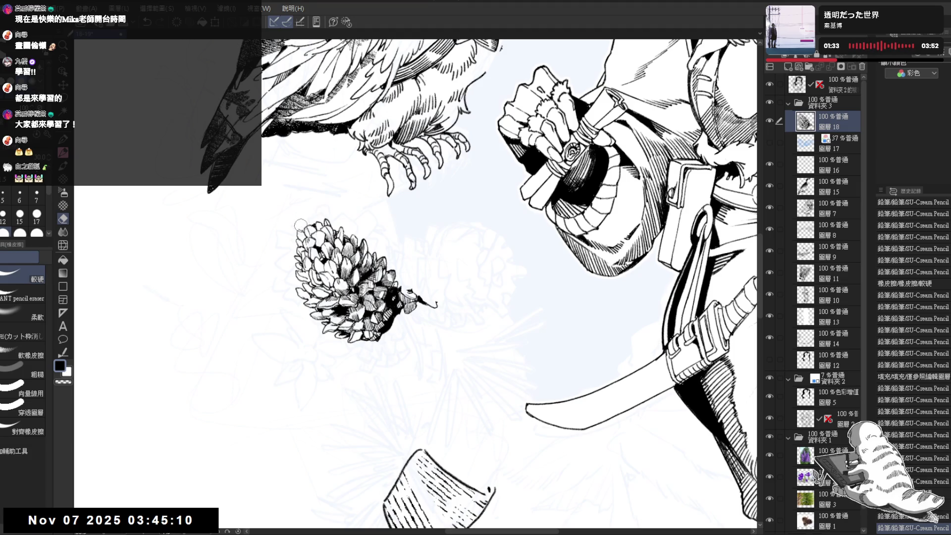
left_click(300, 225)
key("p")
Touch up the pinecone top, alternating small pencil marks with erasing stray and excess ink
left_click(300, 224)
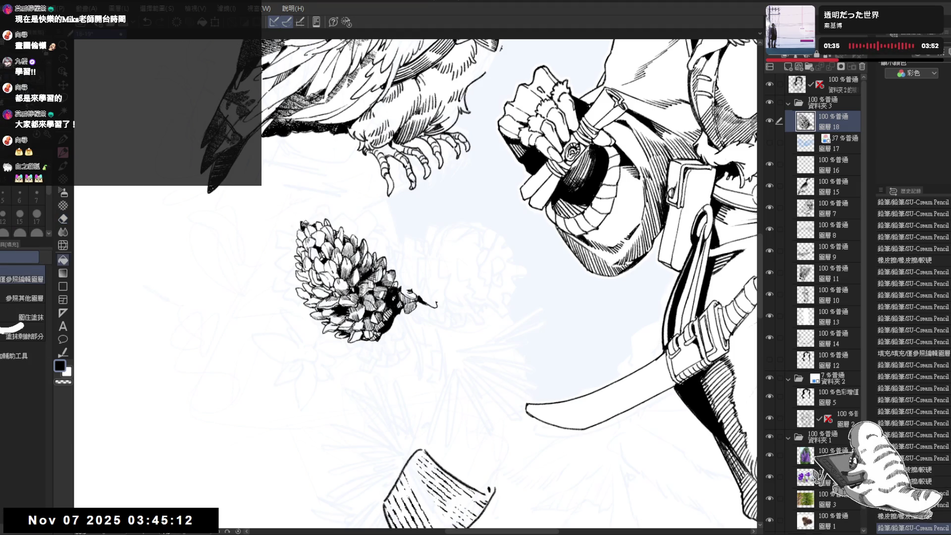
key("e")
left_click(303, 222)
left_click(303, 221)
key("p")
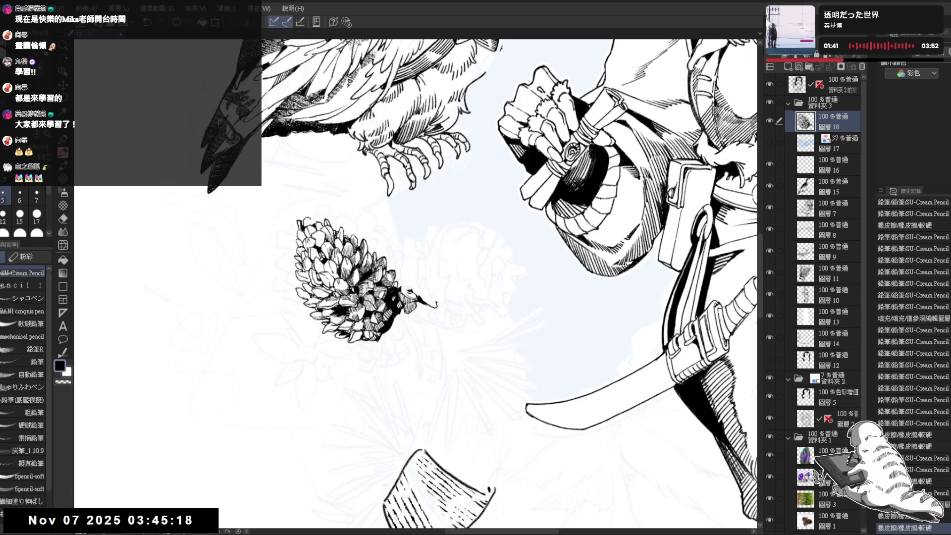
left_click(303, 223)
key("e")
left_click_drag(311, 216, 312, 227)
key("p")
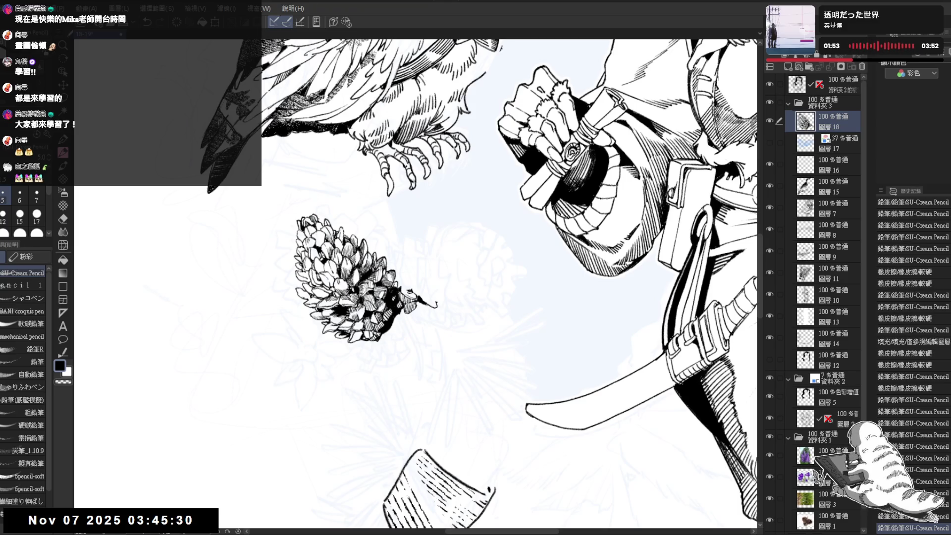
Erase stray lines at the pinecone top, refine it with small strokes, and recentre the illustration
scroll(416, 283, "down", 3)
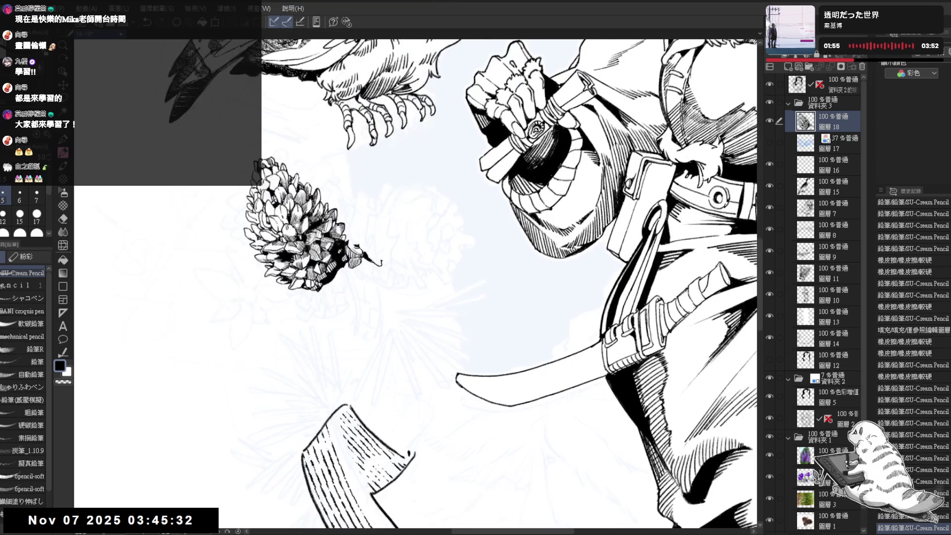
scroll(277, 169, "up", 2)
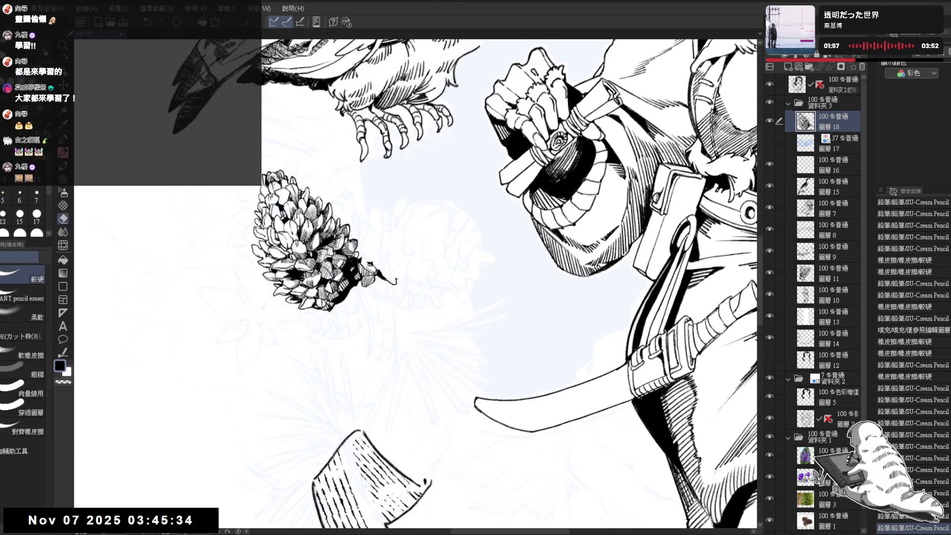
key("e")
left_click_drag(274, 179, 276, 191)
key("p")
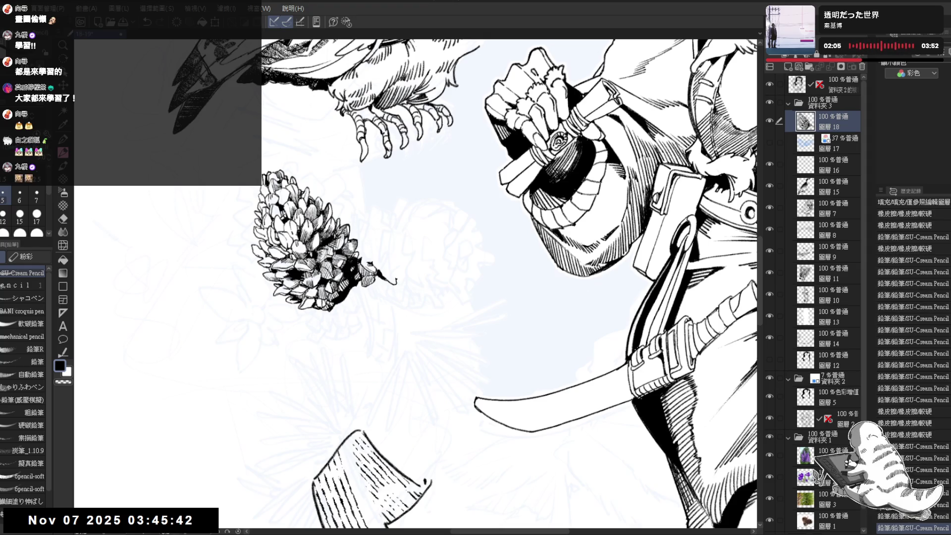
left_click_drag(285, 177, 287, 184)
key("e")
key("p")
scroll(294, 233, "down", 5)
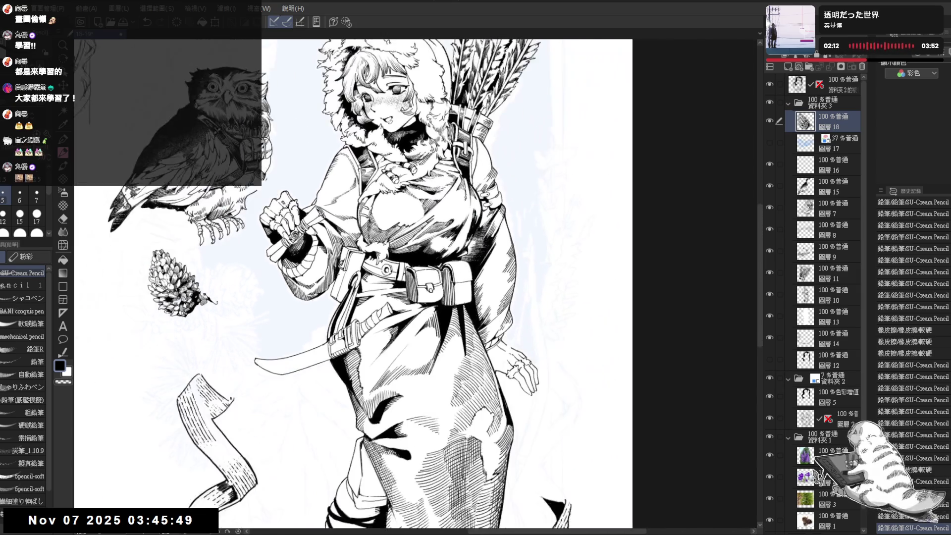
mouse_move(294, 233)
left_mouse_down()
mouse_move(331, 282)
mouse_move(377, 267)
mouse_move(422, 269)
left_mouse_up()
scroll(243, 239, "up", 4)
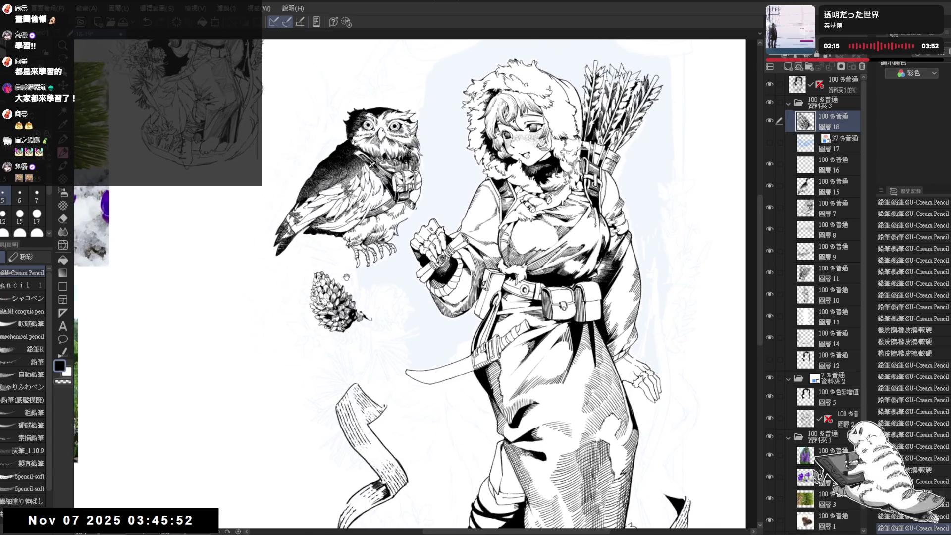
Erase a small spot on the inked pinecone after angling the view toward it
left_click_drag(353, 284, 340, 257)
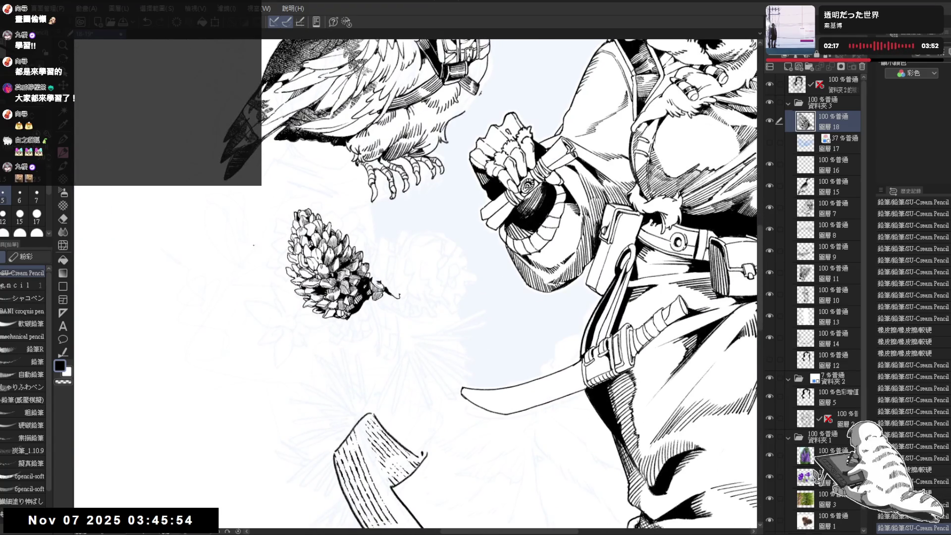
mouse_move(343, 332)
left_mouse_down()
mouse_move(320, 327)
mouse_move(332, 274)
mouse_move(324, 285)
mouse_move(346, 325)
left_mouse_up()
key("e")
left_click(305, 266)
key("p")
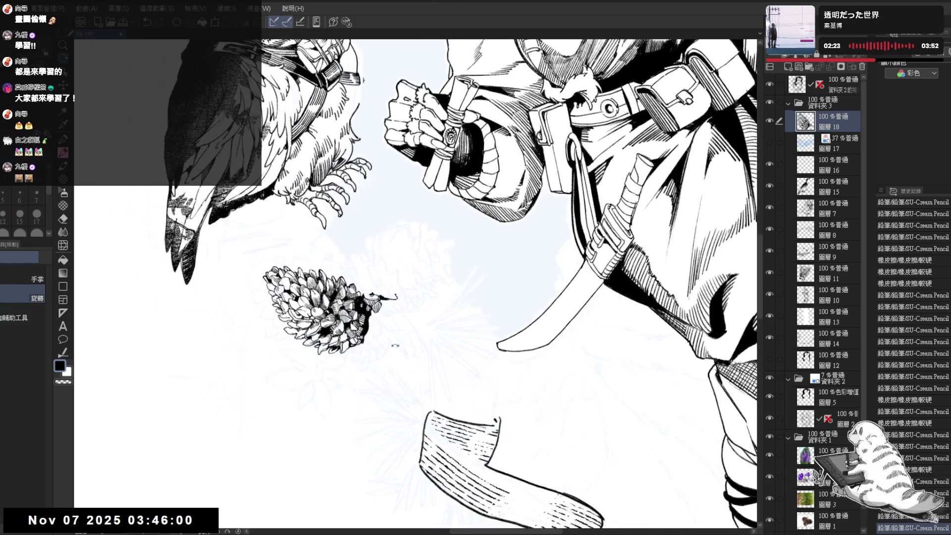
Tilt the canvas and turn on Layer 17 to reveal the second pinecone's blue sketch
mouse_move(367, 390)
left_mouse_down()
mouse_move(348, 315)
mouse_move(349, 227)
left_mouse_up()
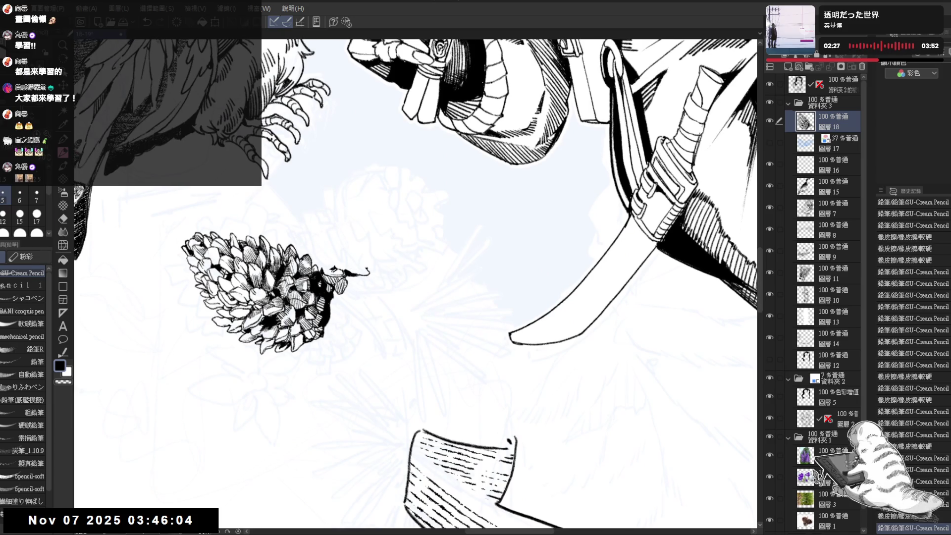
mouse_move(327, 270)
left_mouse_down()
mouse_move(337, 278)
mouse_move(357, 248)
left_mouse_up()
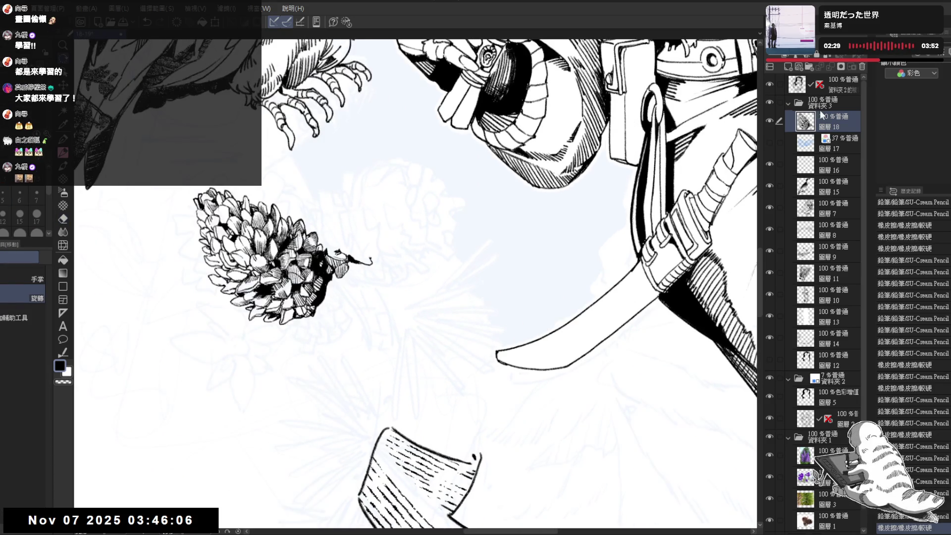
left_click(770, 142)
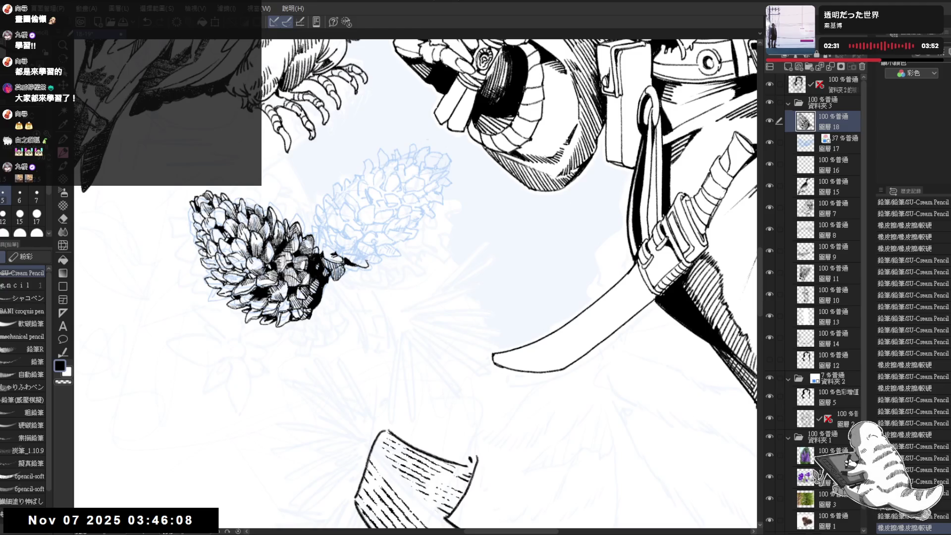
Add small pencil marks, erase a stray mark, and bucket-fill a dark gap on the first cone
left_click(328, 210)
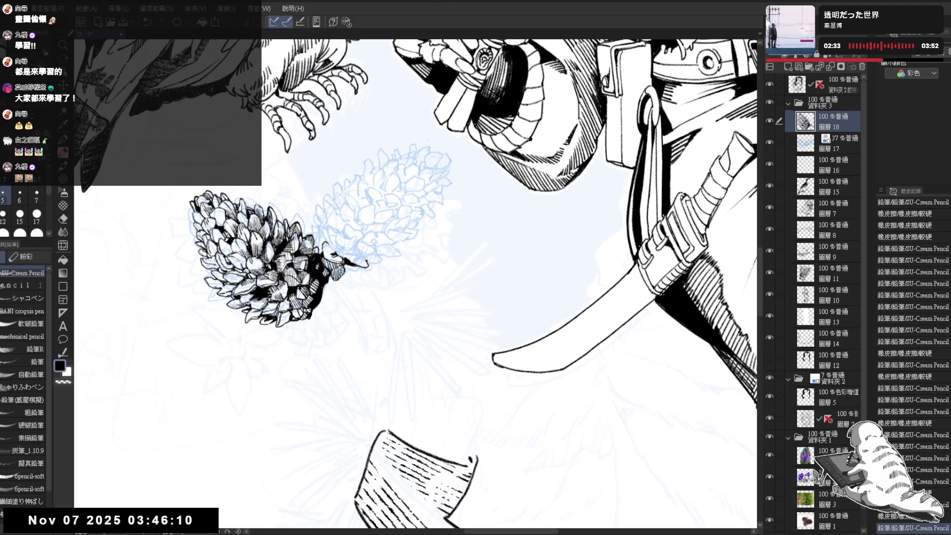
left_click(333, 255)
key("e")
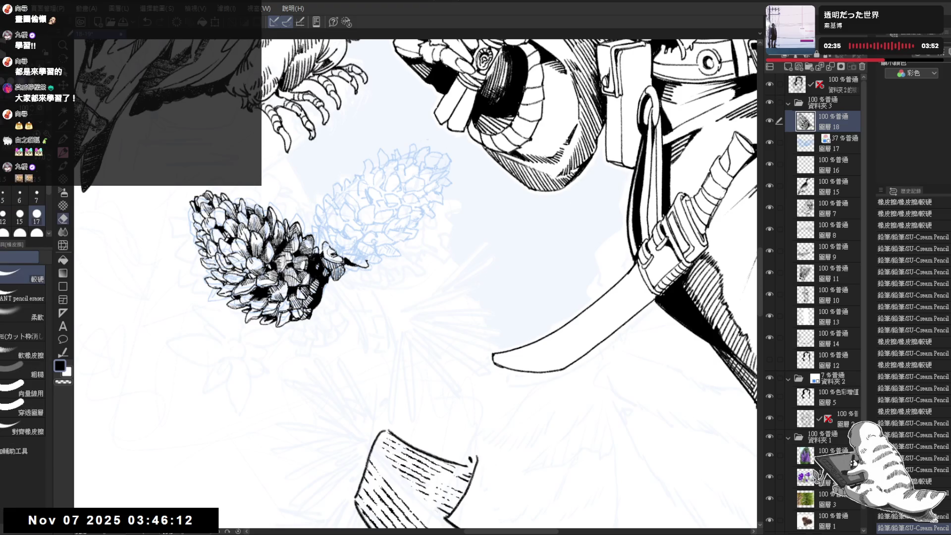
left_click(332, 253)
key("p")
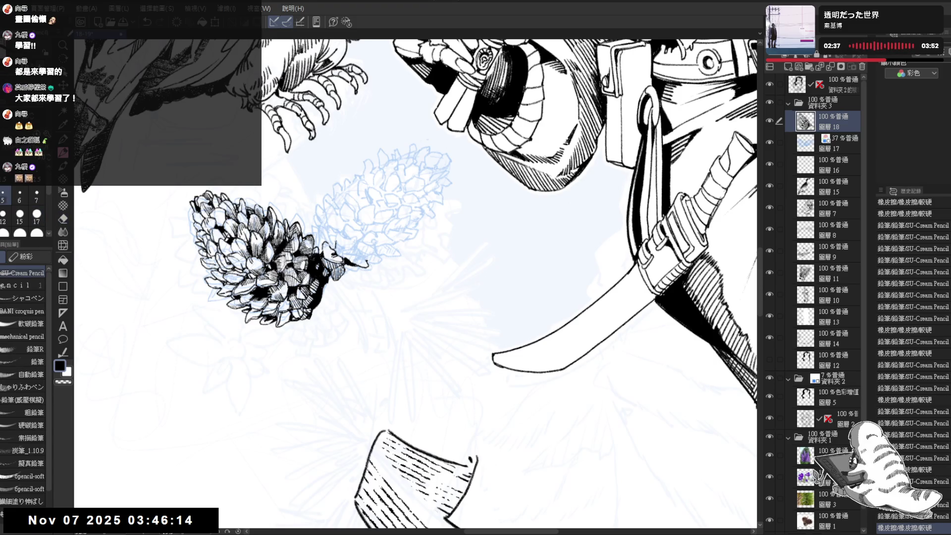
key("g")
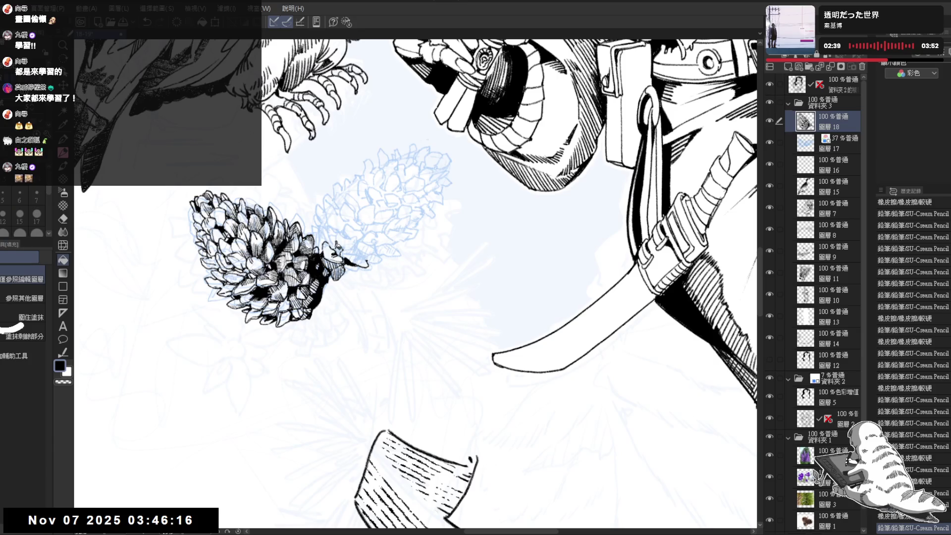
left_click(340, 250)
Ink the second cone's first scales where it meets the finished cone, filling one scale's shadow black
left_click_drag(340, 250, 344, 261)
left_click_drag(321, 325, 333, 342)
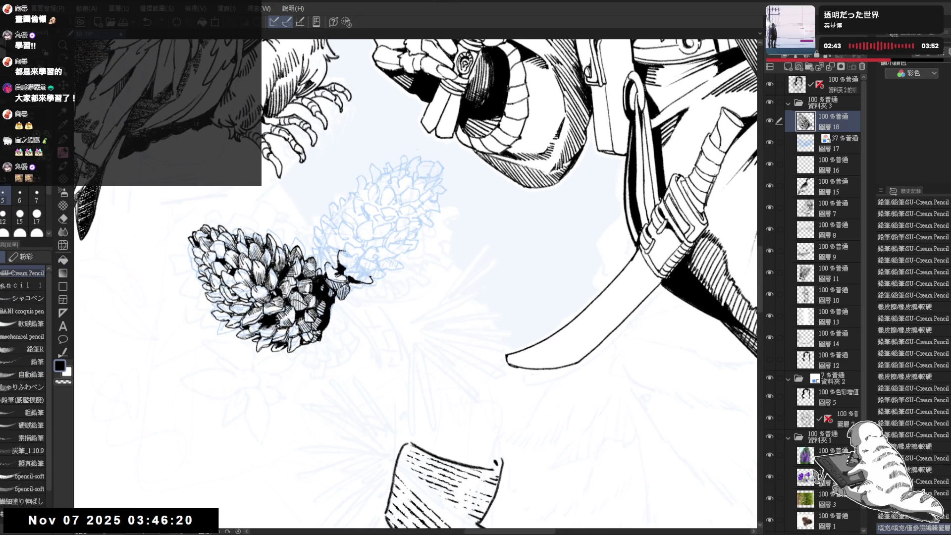
left_click_drag(324, 277, 330, 286)
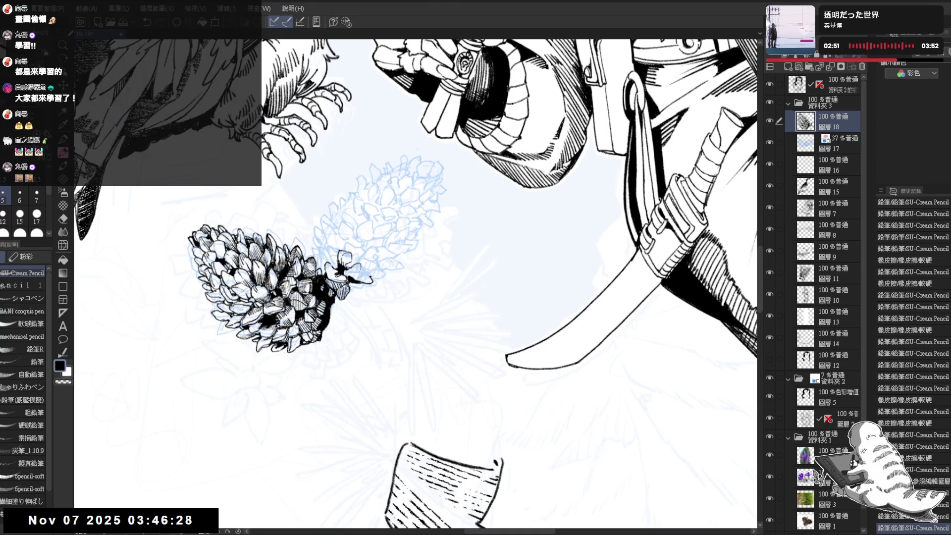
left_click_drag(325, 278, 331, 286)
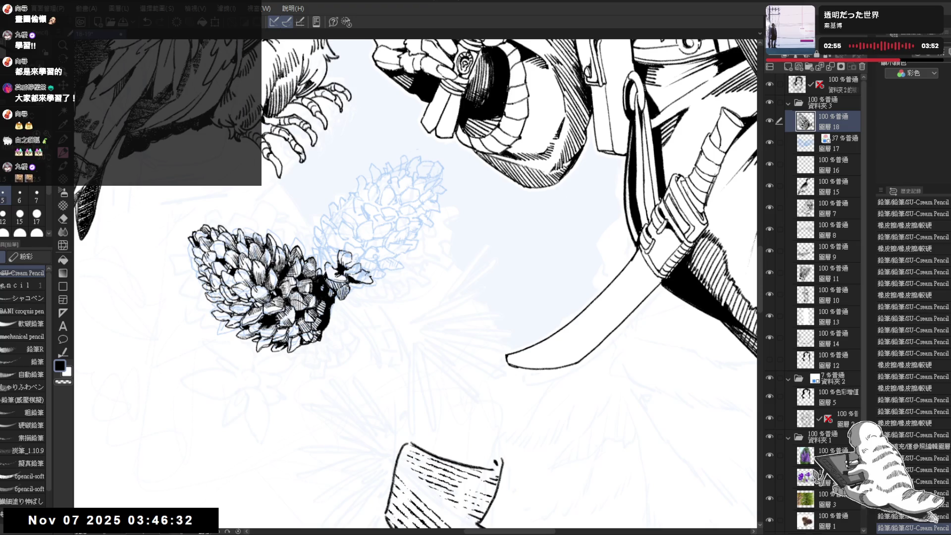
left_click_drag(325, 279, 331, 287)
left_click(326, 282)
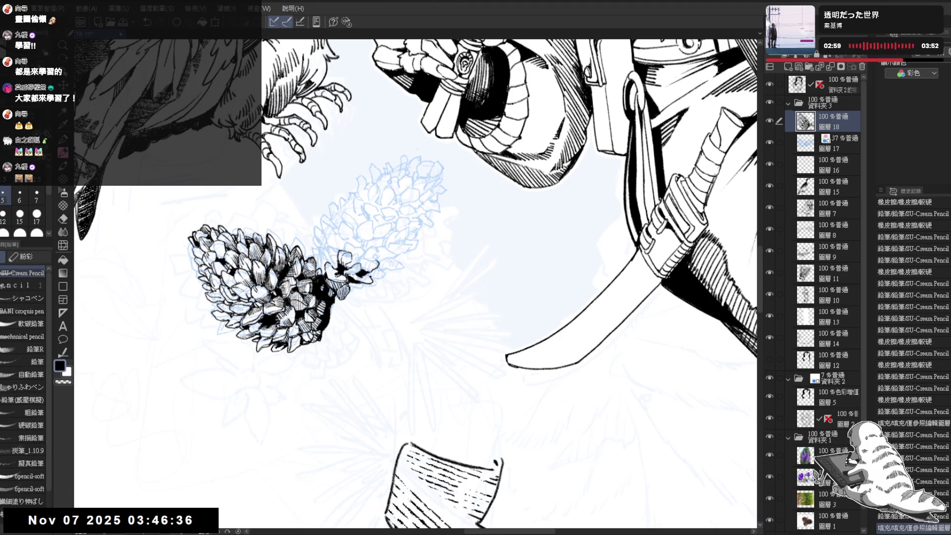
mouse_move(367, 258)
left_mouse_down()
mouse_move(375, 260)
mouse_move(341, 283)
mouse_move(331, 274)
mouse_move(340, 261)
mouse_move(322, 259)
mouse_move(320, 270)
mouse_move(320, 259)
mouse_move(335, 275)
left_mouse_up()
Erase a small mark near the stem, add a pencil stroke, and redo three undone strokes
key("minus")
key("e")
key("asciicircum")
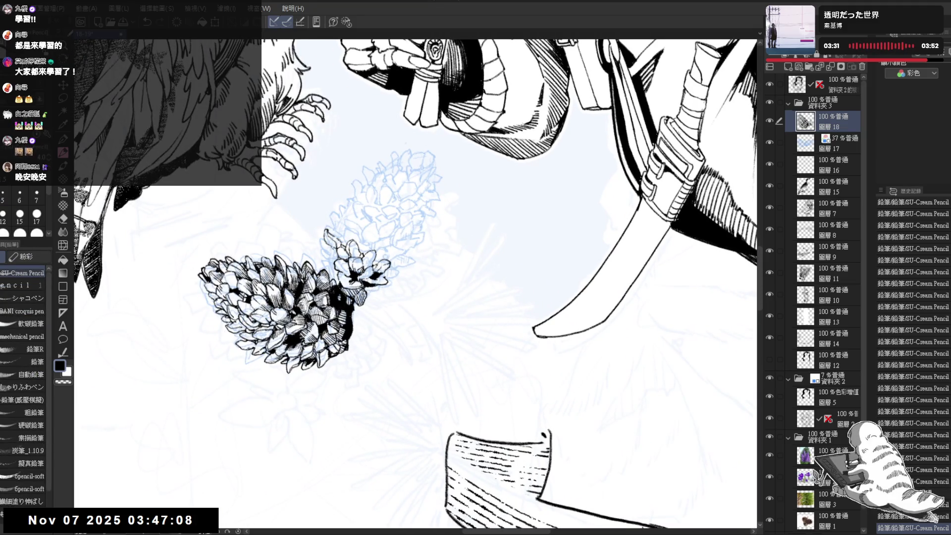
left_click_drag(325, 245, 328, 257)
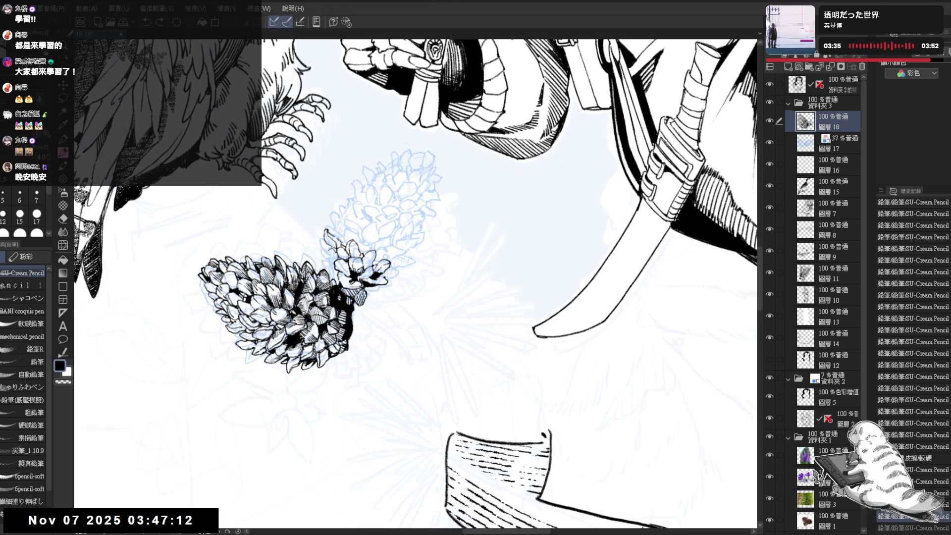
key("ctrl+y")
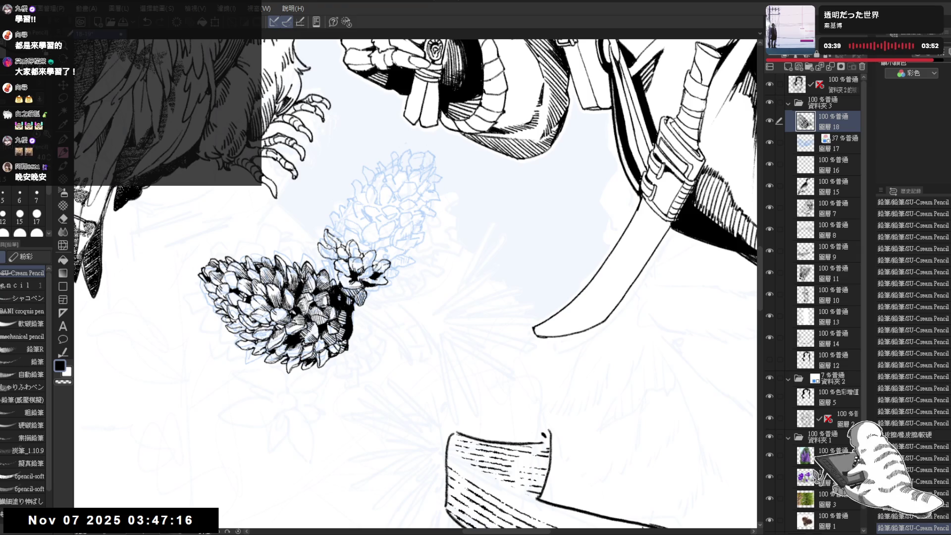
key("ctrl+y")
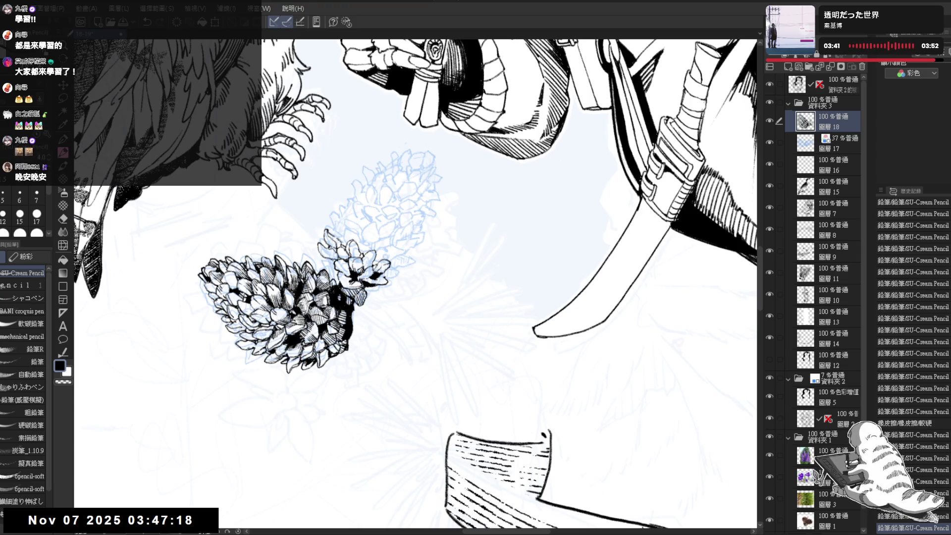
key("ctrl+y")
scroll(416, 282, "down", 3)
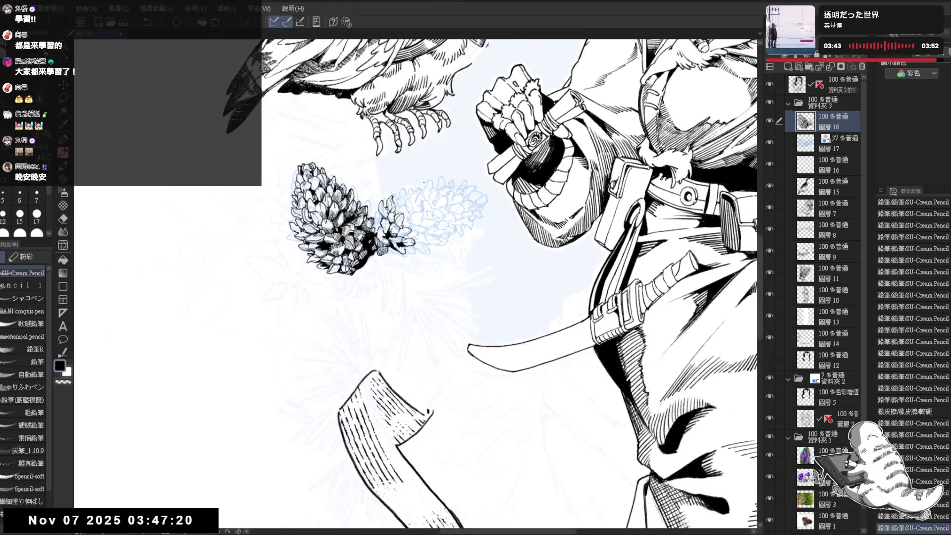
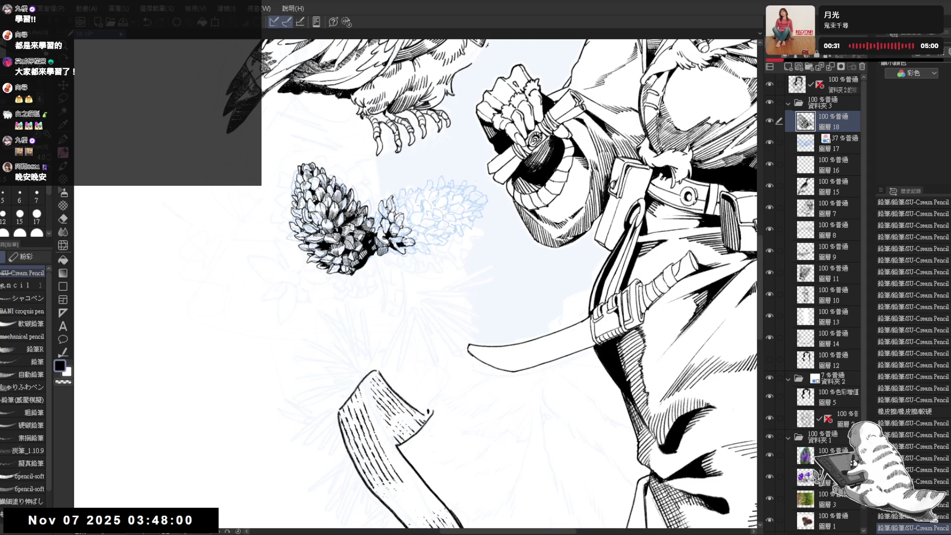
Tilt the canvas view, then undo and redo recent strokes on the pine cone
scroll(387, 218, "up", 2)
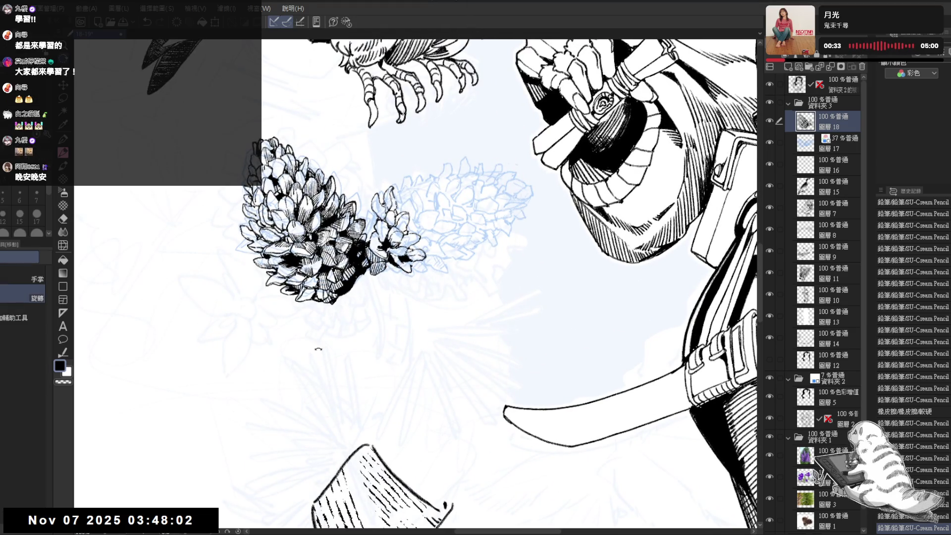
key("shift+space")
left_click_drag(318, 346, 351, 290)
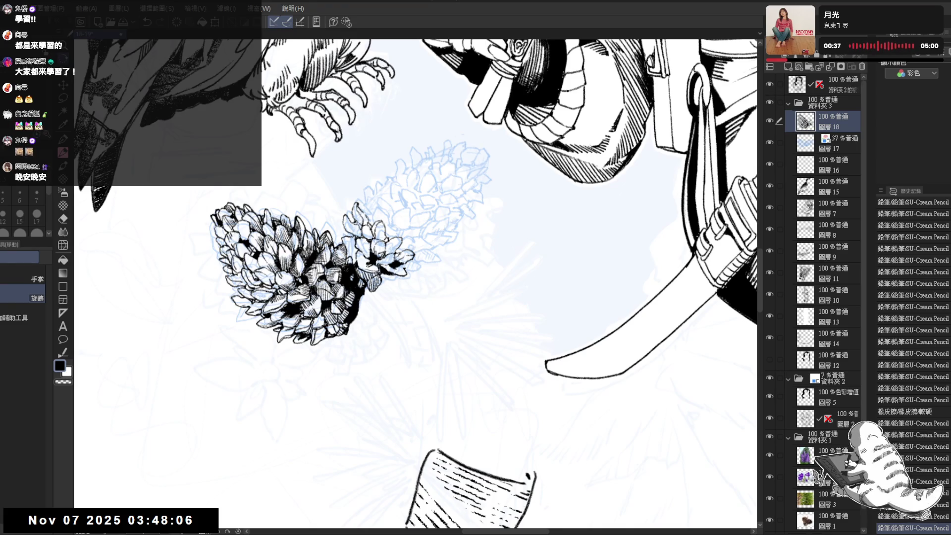
key("ctrl+z")
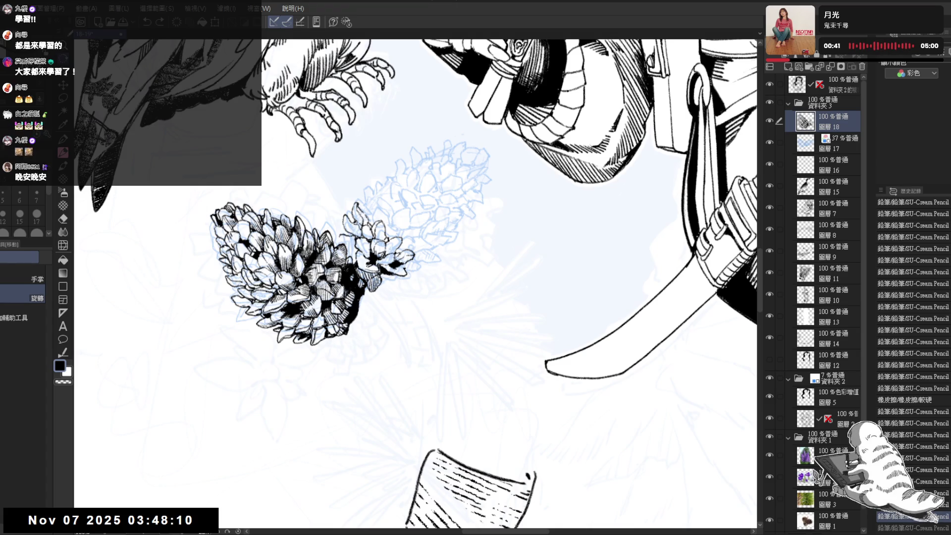
key("ctrl+y")
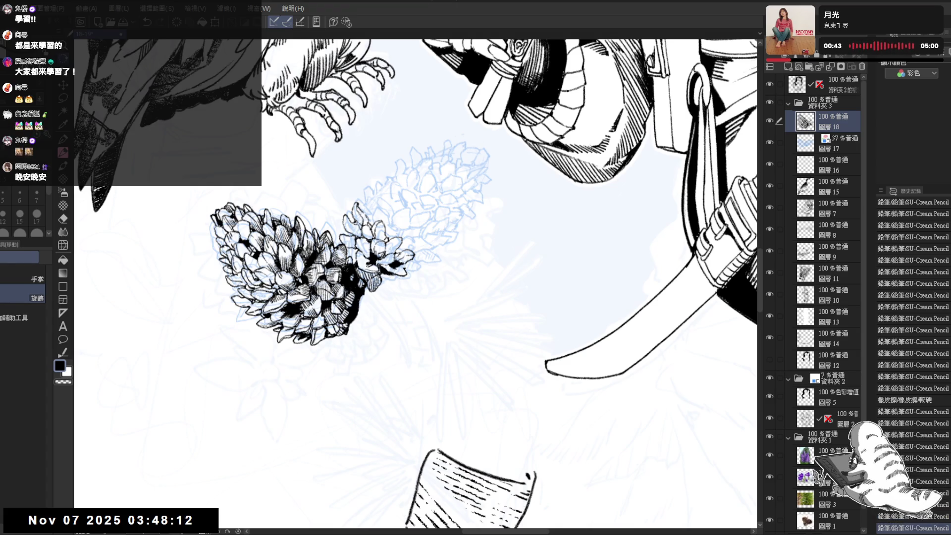
key("ctrl+y")
key("ctrl+y")
key("ctrl+y")
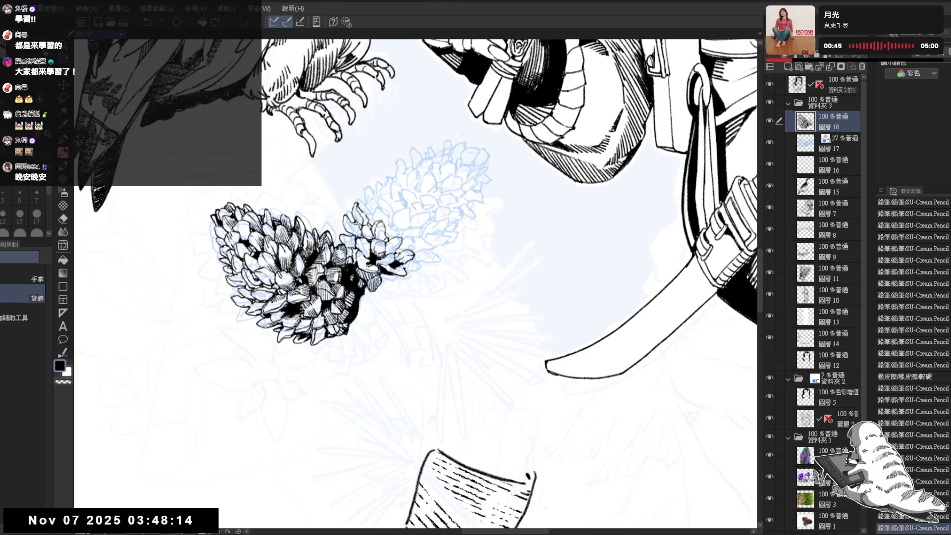
scroll(416, 282, "up", 3)
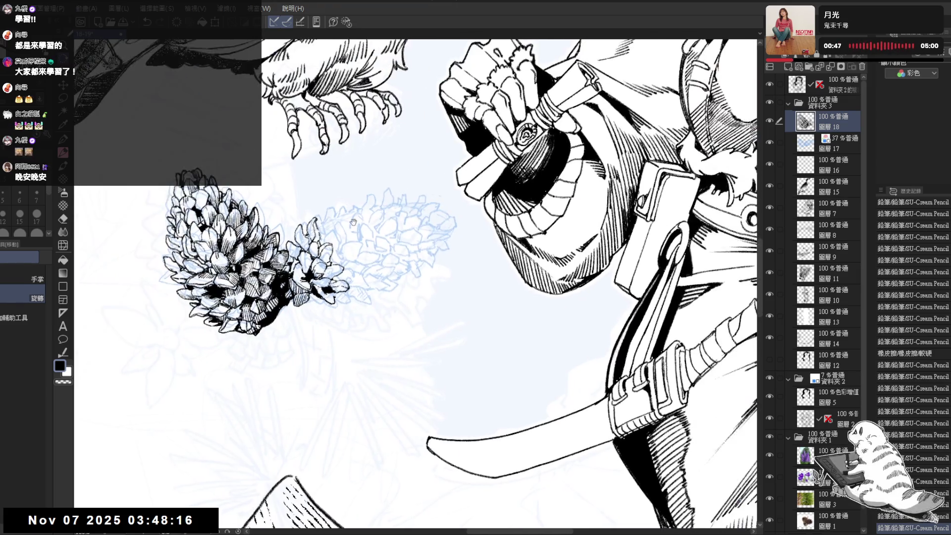
key("ctrl+y")
scroll(309, 226, "up", 3)
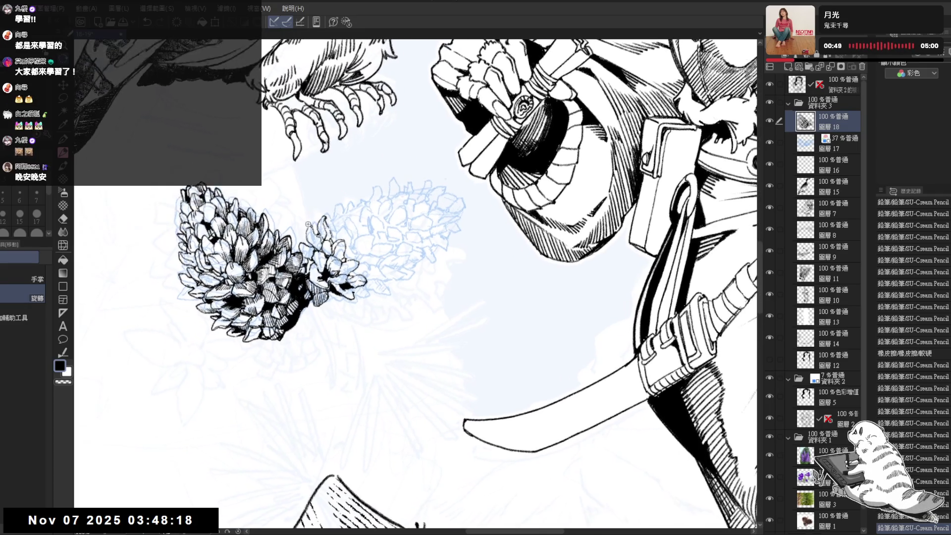
Erase a stray mark across the pine cone, add small dark fill marks, and straighten the view
key("e")
mouse_move(292, 265)
left_mouse_down()
mouse_move(296, 254)
mouse_move(302, 262)
mouse_move(289, 259)
mouse_move(307, 265)
mouse_move(315, 286)
mouse_move(376, 272)
mouse_move(384, 257)
left_mouse_up()
key("r")
key("p")
key("e")
key("p")
key("g")
left_click(312, 278)
key("p")
scroll(308, 272, "down", 3)
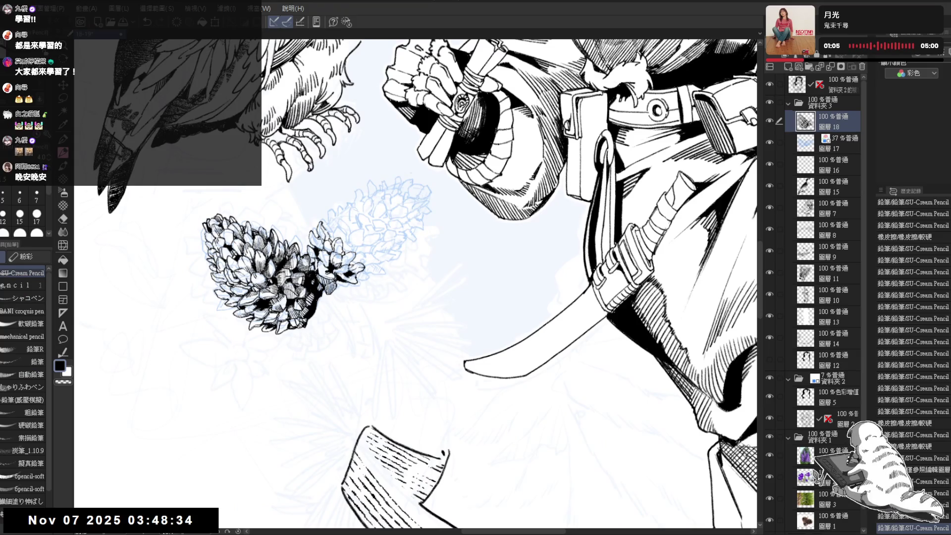
left_click_drag(405, 174, 386, 318)
scroll(374, 271, "up", 2)
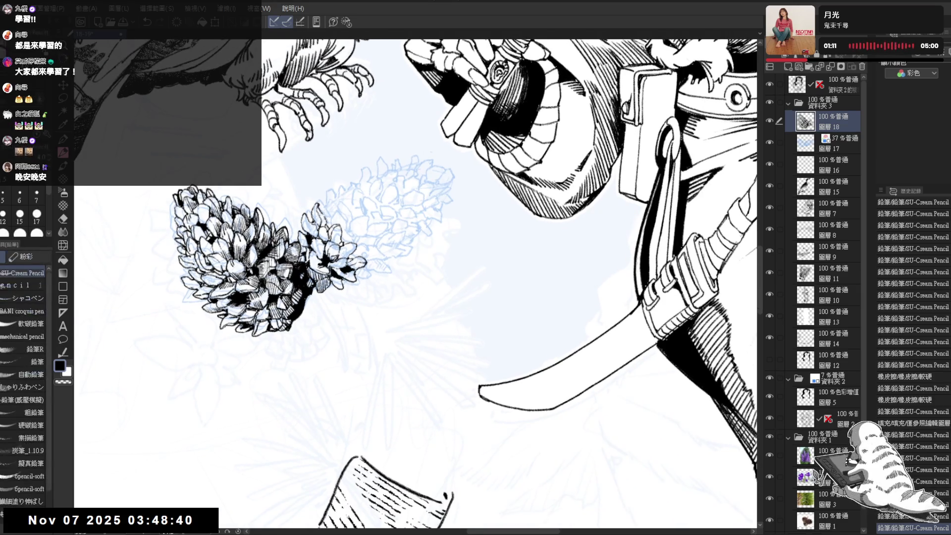
Fill three small gaps between the cone's lower scales black and erase stray marks nearby
key("g")
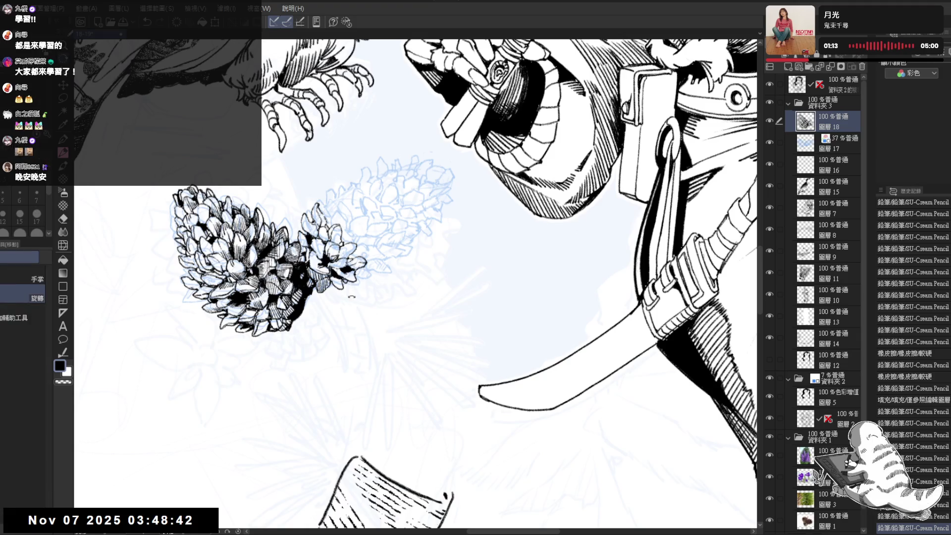
left_click(348, 280)
left_click(346, 273)
left_click(349, 277)
key("p")
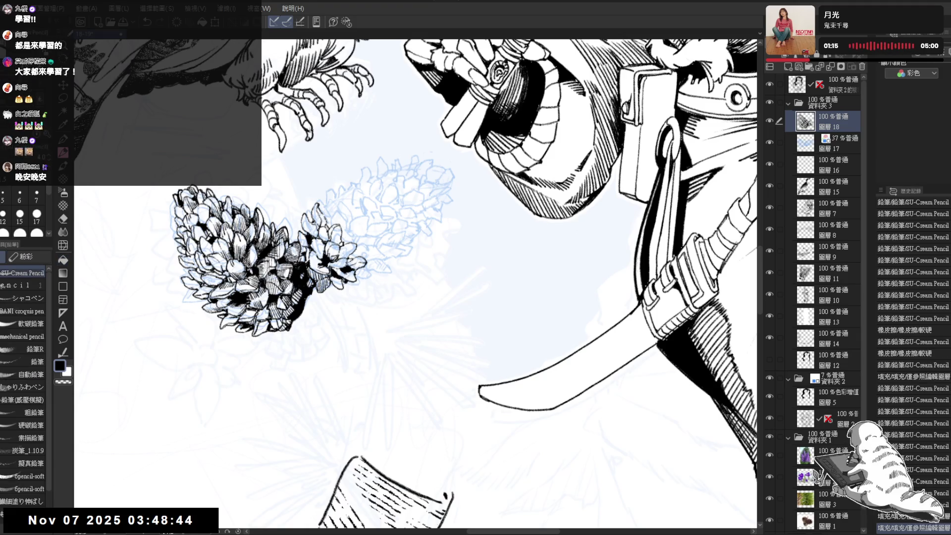
left_click(342, 278)
key("e")
left_click_drag(332, 270, 347, 278)
key("p")
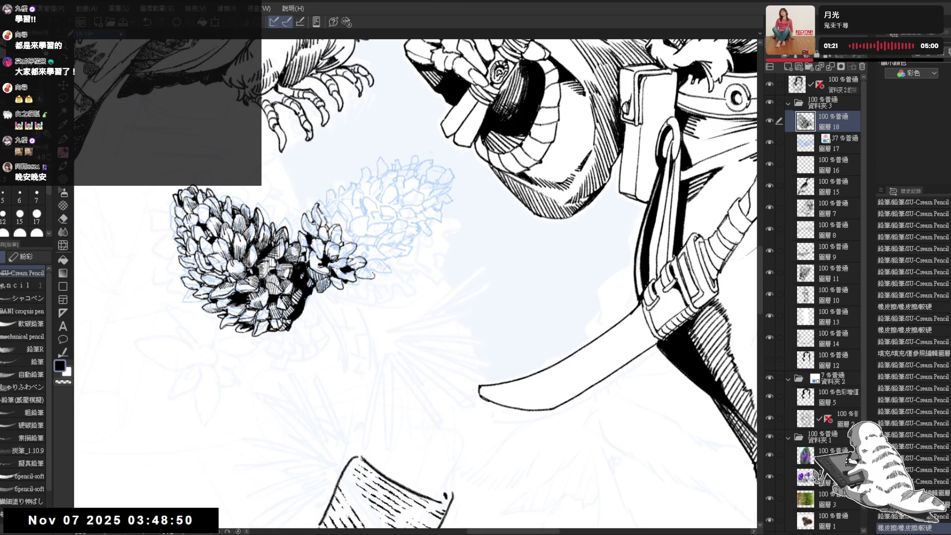
left_click_drag(277, 297, 284, 304)
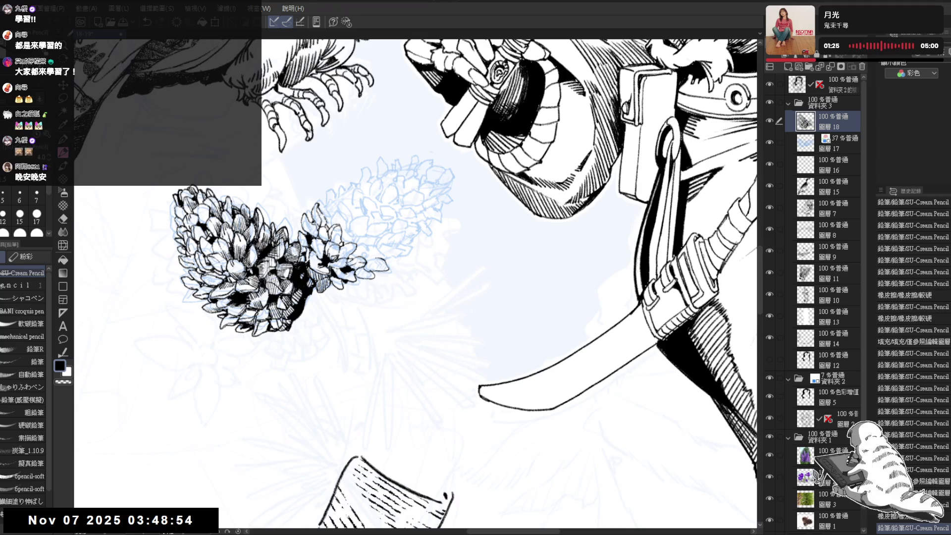
Zoom out to review the whole illustration, then zoom back onto the owl and pine cone
scroll(416, 282, "down", 3)
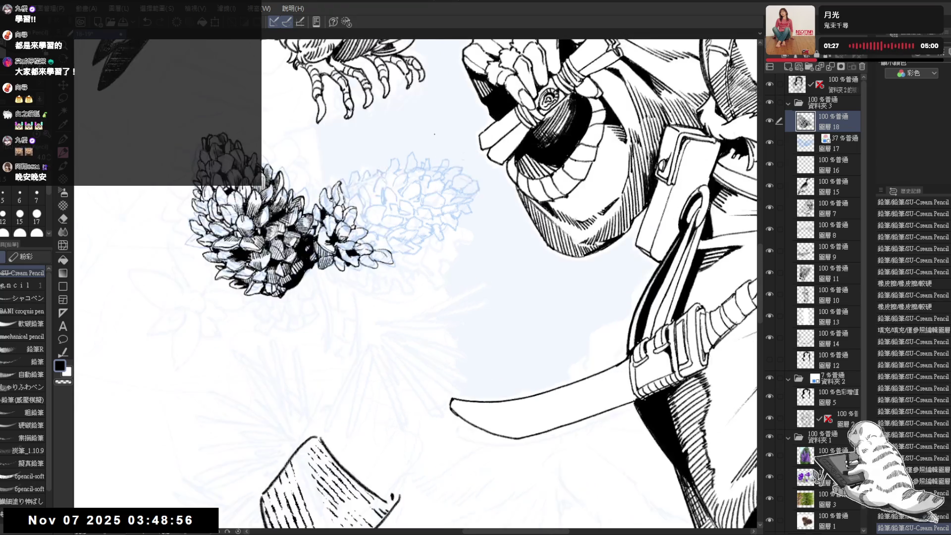
scroll(371, 251, "down", 5)
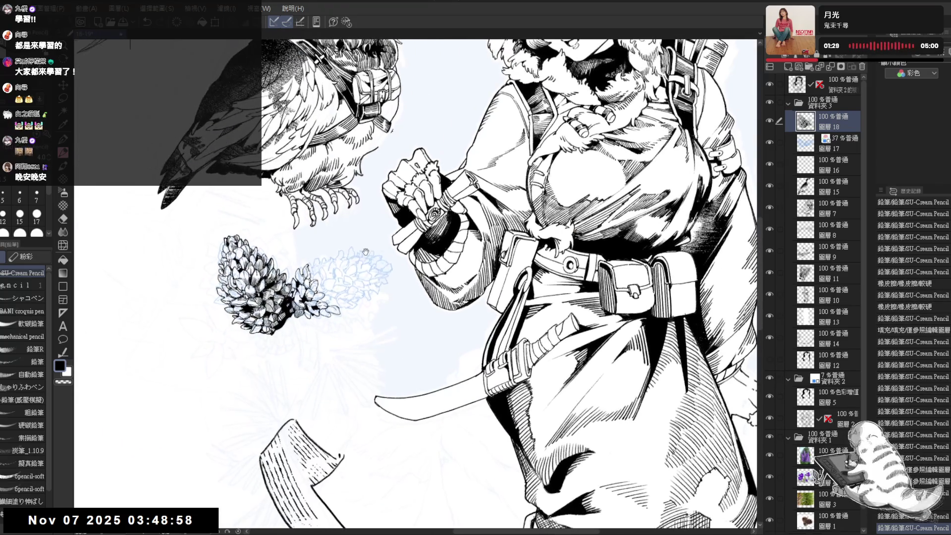
scroll(357, 232, "up", 4)
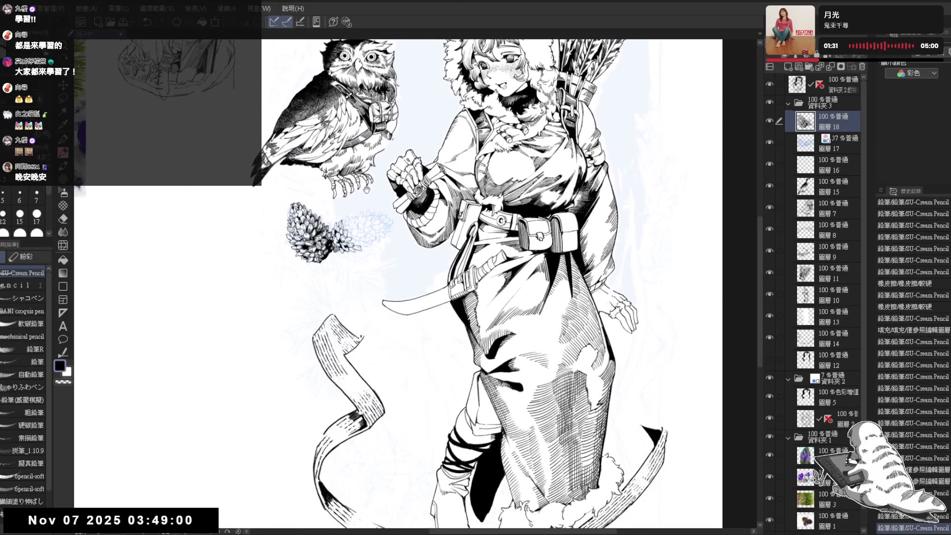
scroll(376, 248, "up", 5)
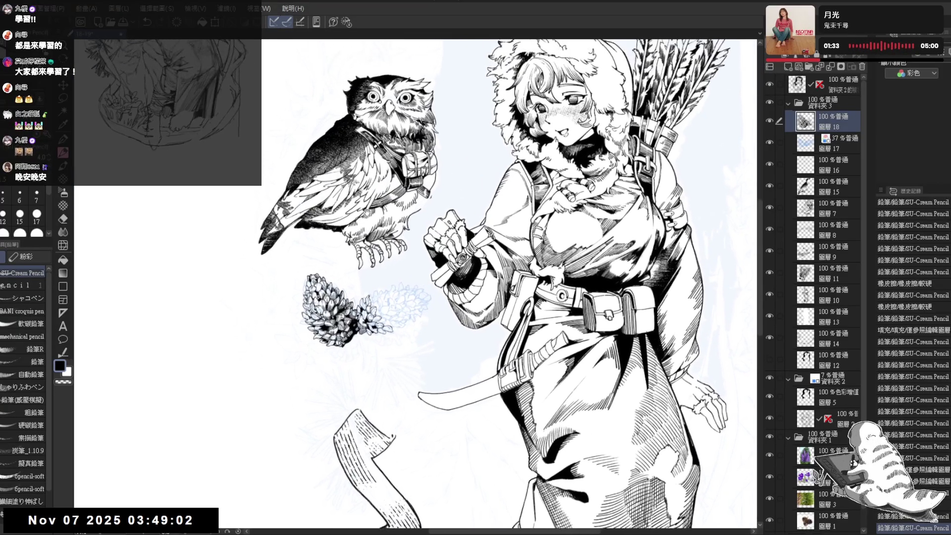
left_click_drag(380, 289, 422, 316)
scroll(419, 321, "up", 5)
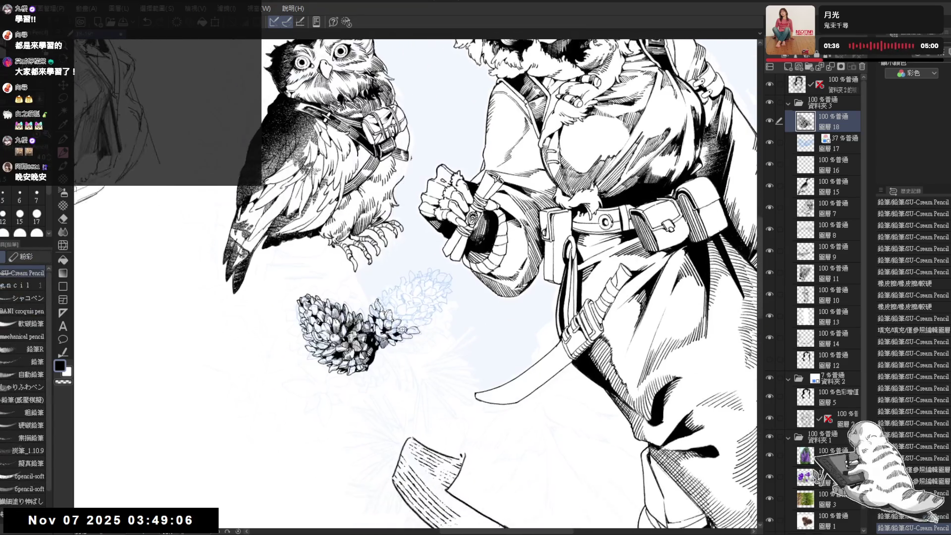
Rotate the view and ink dark scale details at the pine cone's upper tip
left_click_drag(428, 418, 416, 369)
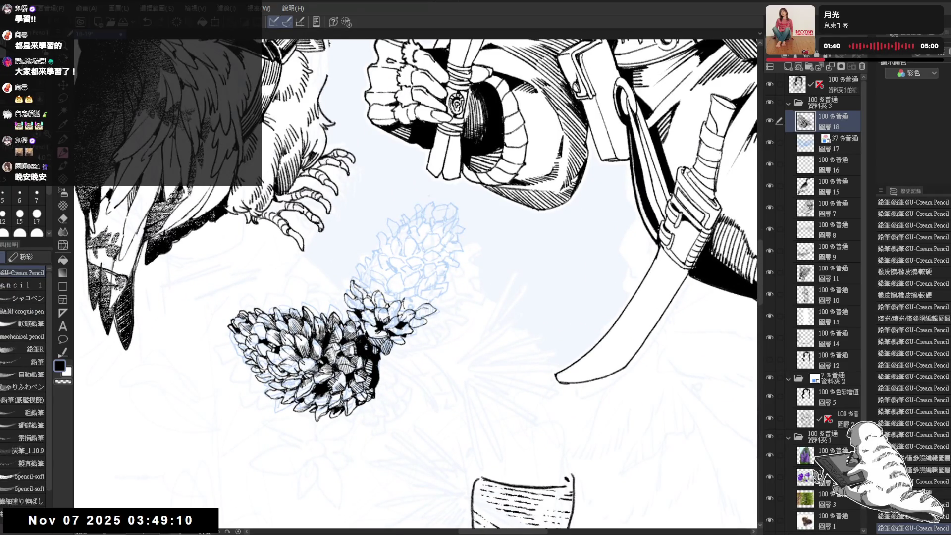
mouse_move(429, 196)
left_mouse_down()
mouse_move(426, 285)
mouse_move(410, 292)
left_mouse_up()
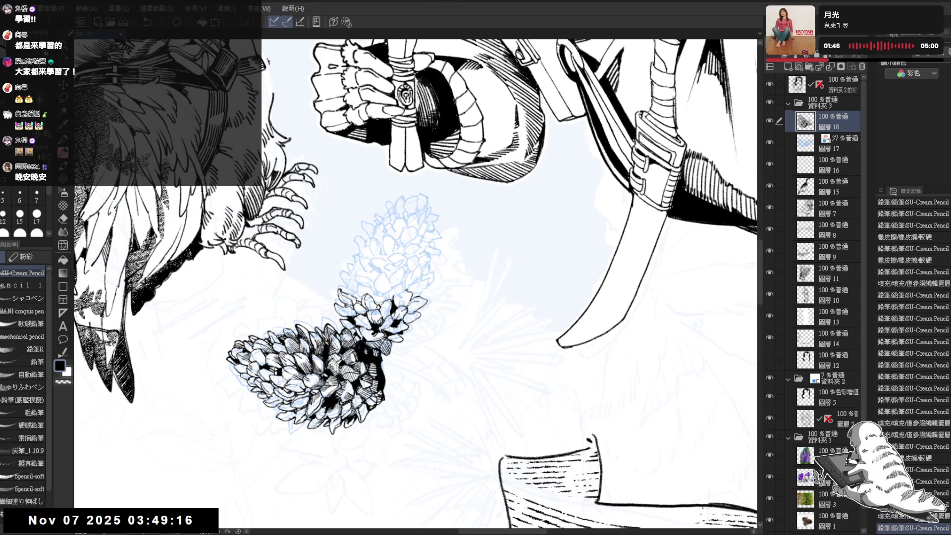
left_click_drag(409, 289, 411, 295)
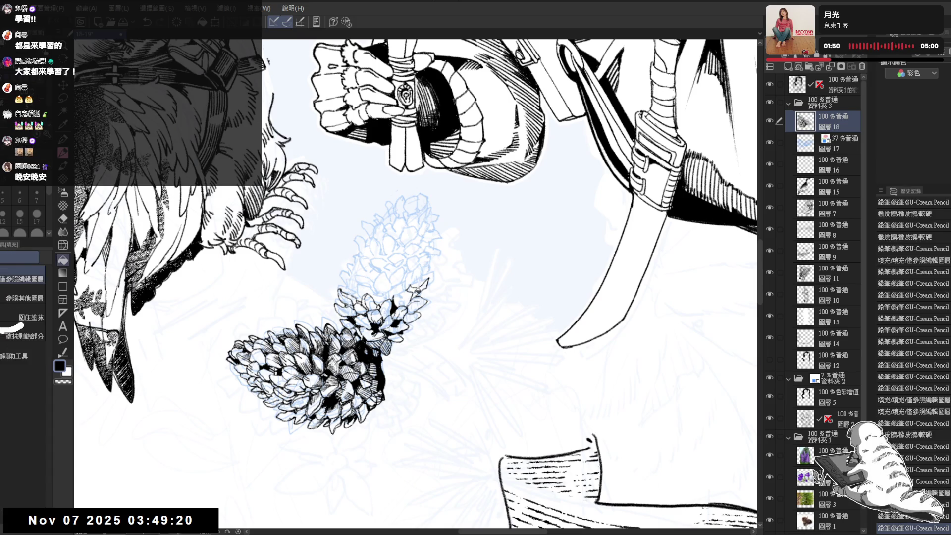
mouse_move(446, 346)
left_mouse_down()
mouse_move(429, 391)
mouse_move(494, 294)
mouse_move(621, 350)
left_mouse_up()
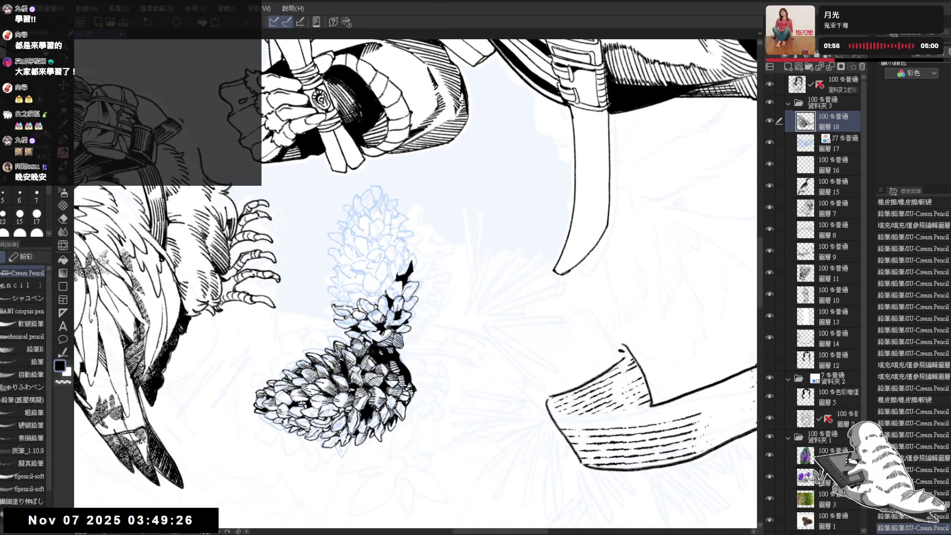
key("e")
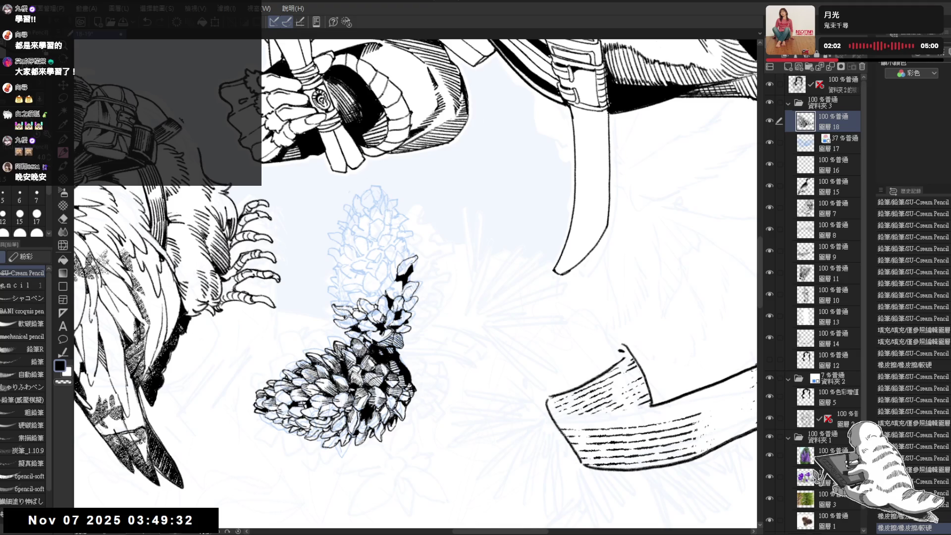
left_click(438, 317)
Erase a bit at the pine cone tip and darken it with a series of small pencil dabs
key("e")
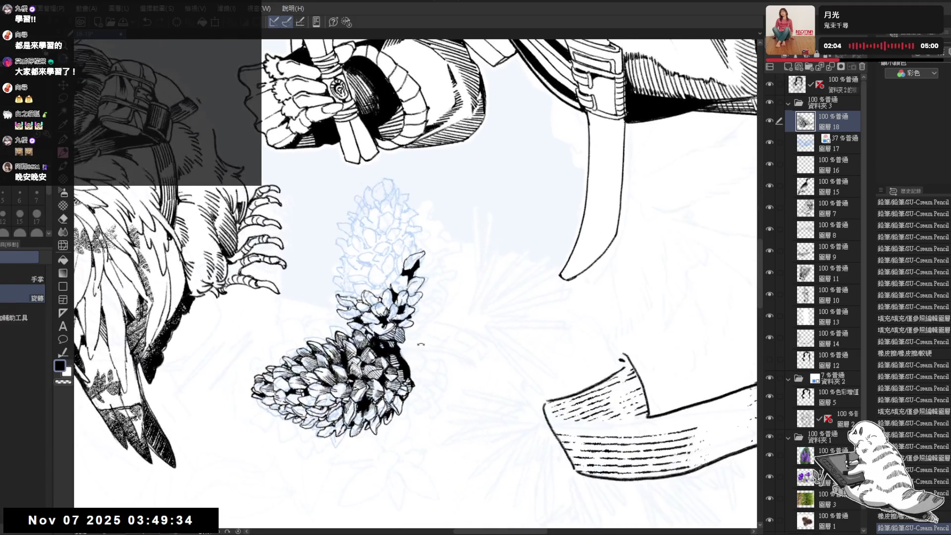
left_click(415, 251)
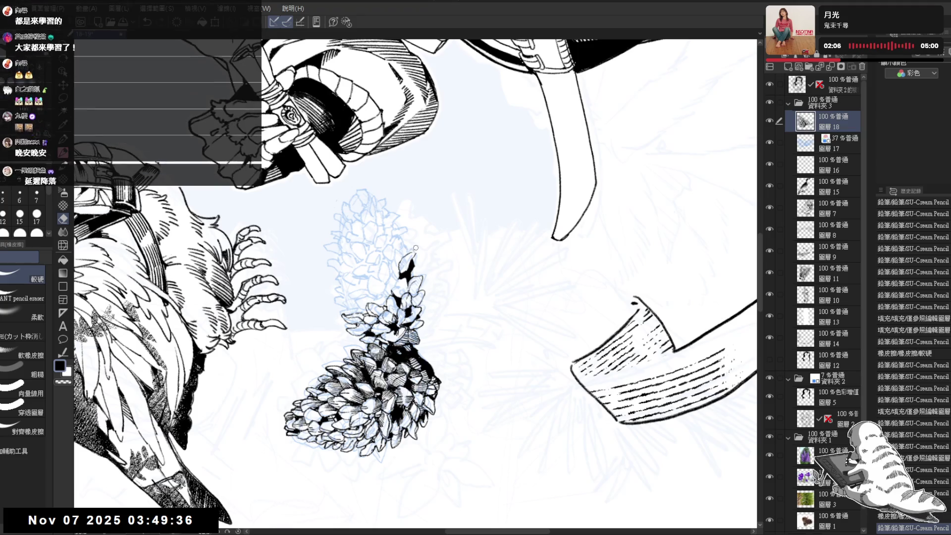
key("p")
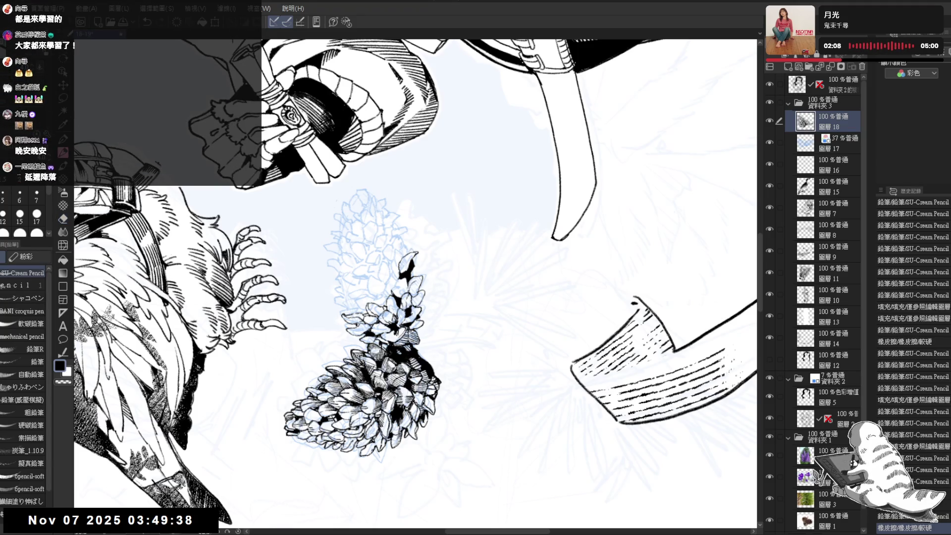
left_click(411, 260)
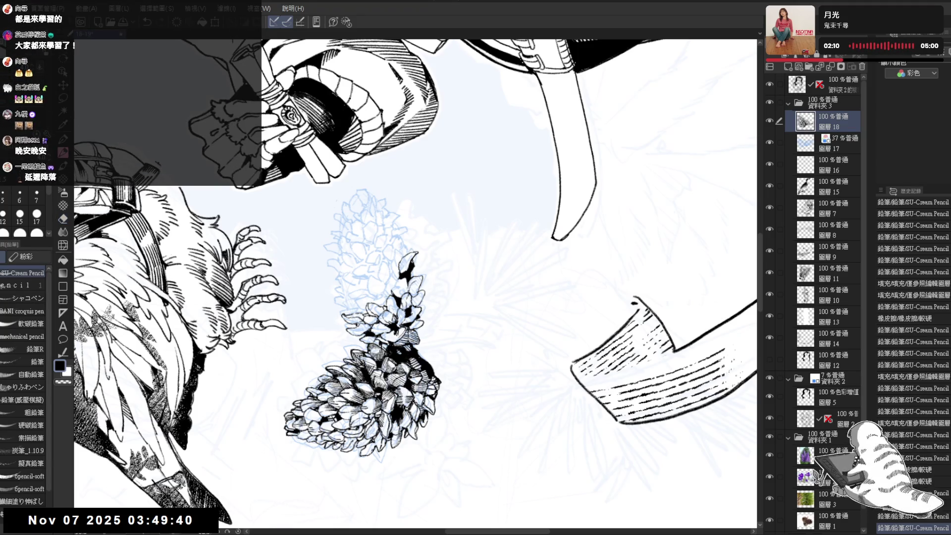
left_click(412, 263)
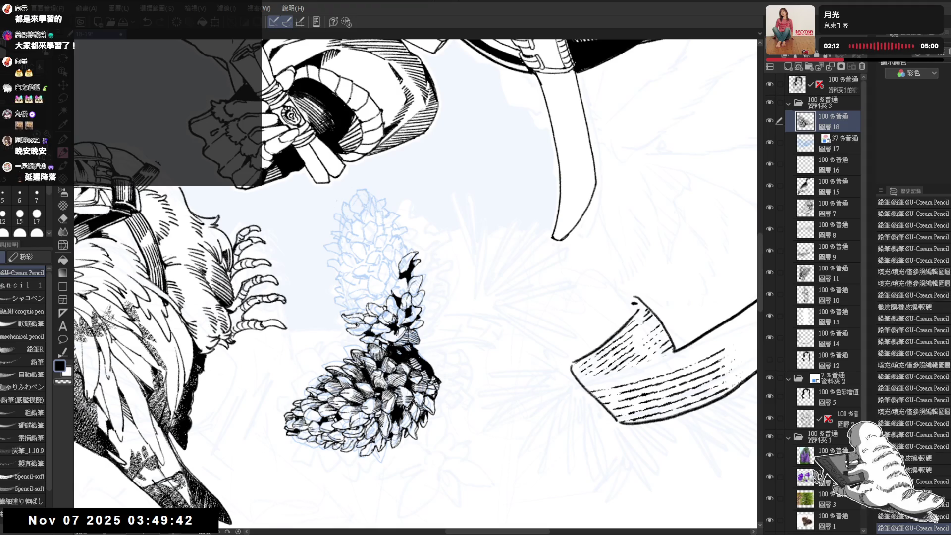
left_click(412, 264)
left_click(415, 263)
left_click(416, 264)
left_click(414, 263)
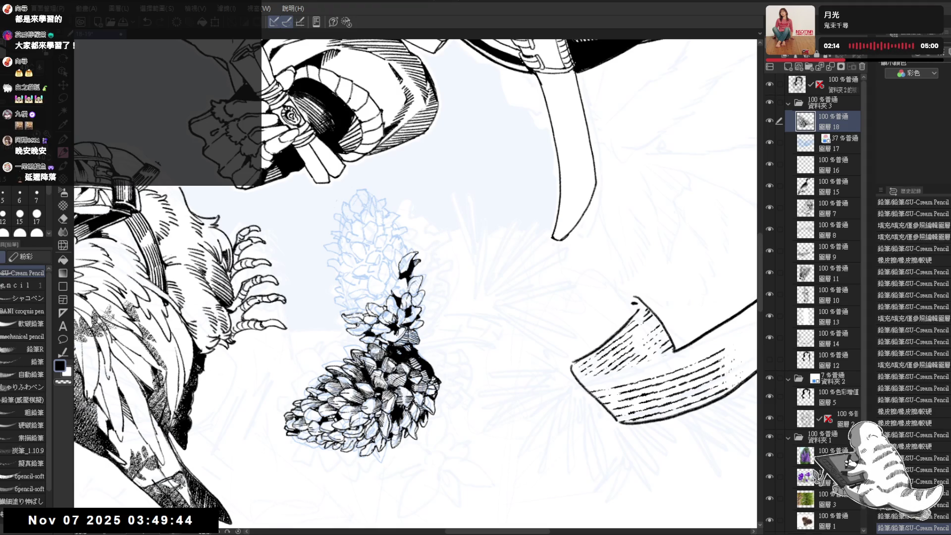
left_click_drag(446, 346, 366, 396)
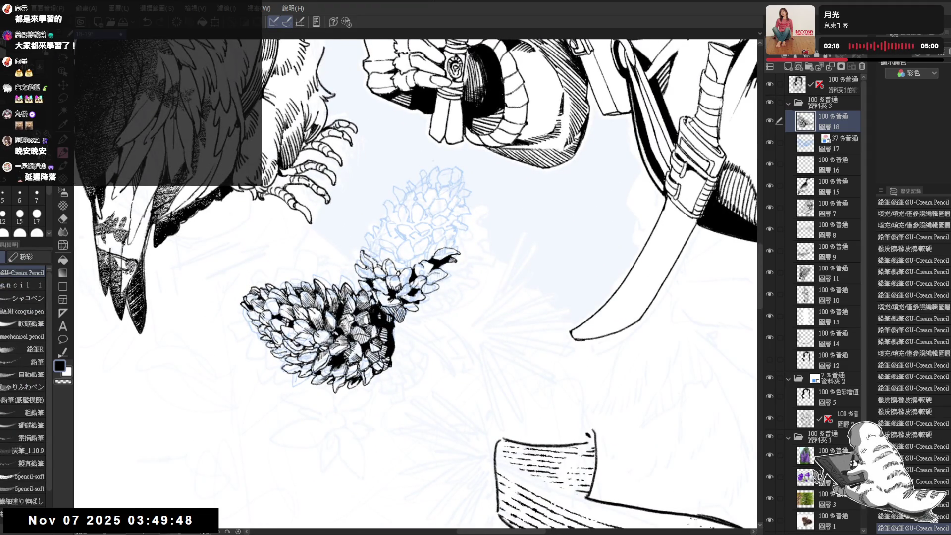
left_click(414, 262)
left_click(457, 214)
Zoom onto the cone, undo a stray stroke, and ink small dark marks near its tip
left_click_drag(446, 297, 387, 342)
mouse_move(416, 297)
left_mouse_down()
mouse_move(398, 320)
mouse_move(395, 302)
left_mouse_up()
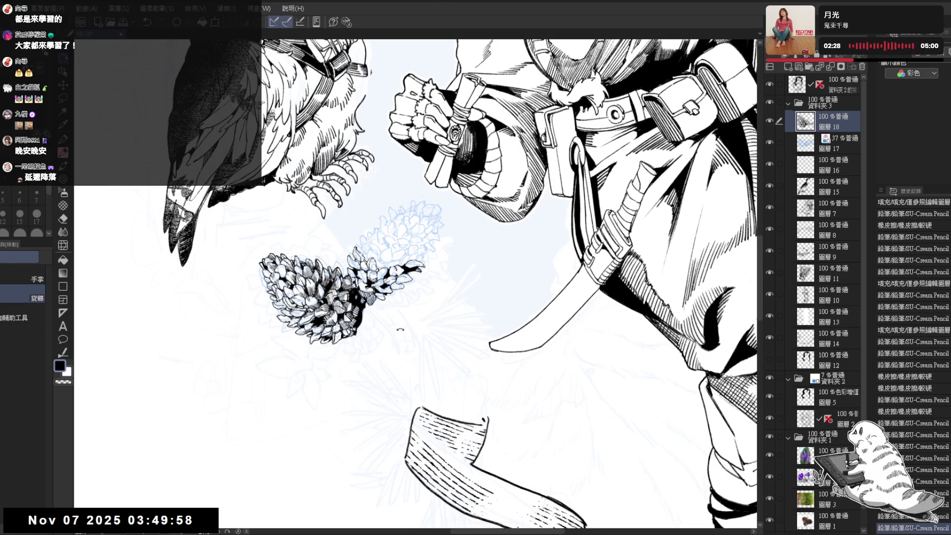
mouse_move(372, 315)
left_mouse_down()
mouse_move(381, 339)
mouse_move(365, 398)
left_mouse_up()
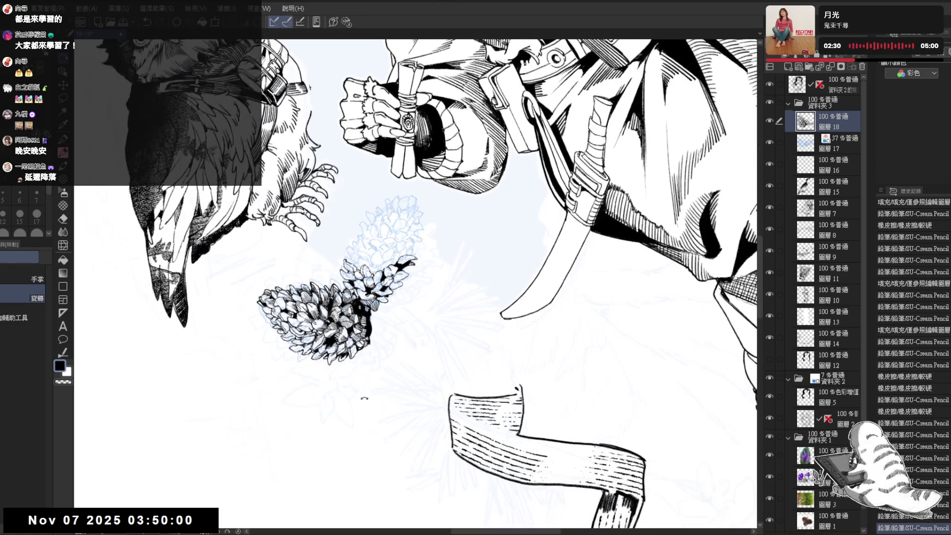
mouse_move(367, 251)
left_mouse_down()
mouse_move(402, 292)
mouse_move(381, 292)
left_mouse_up()
key("p")
key("ctrl+z")
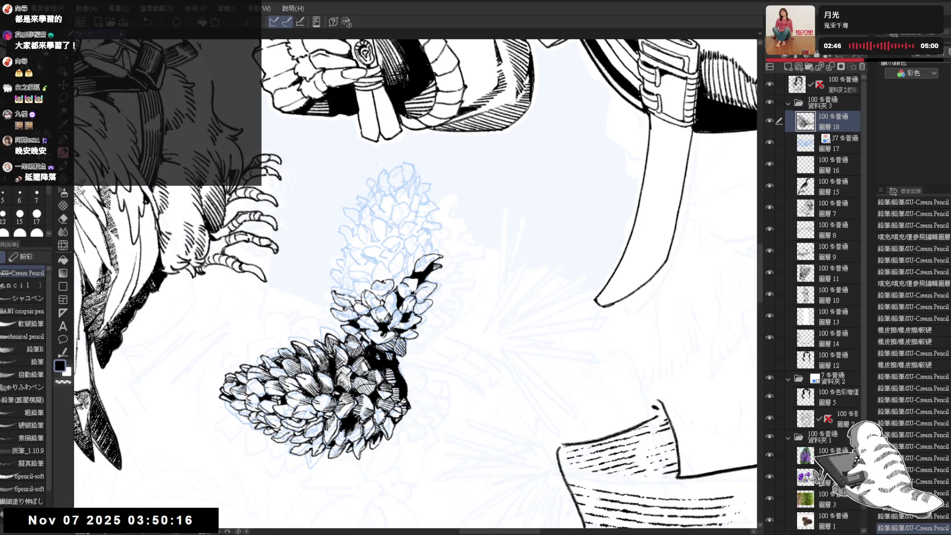
left_click_drag(371, 289, 376, 292)
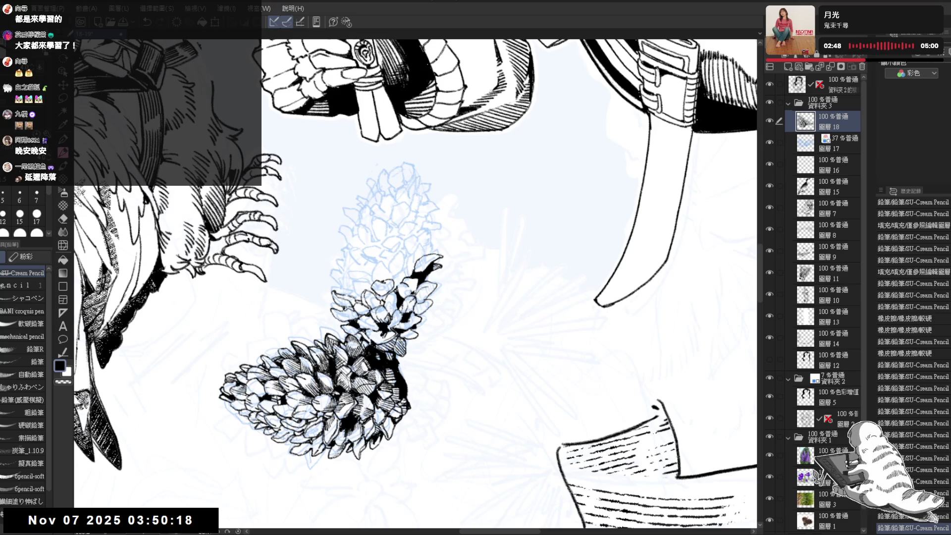
key("minus")
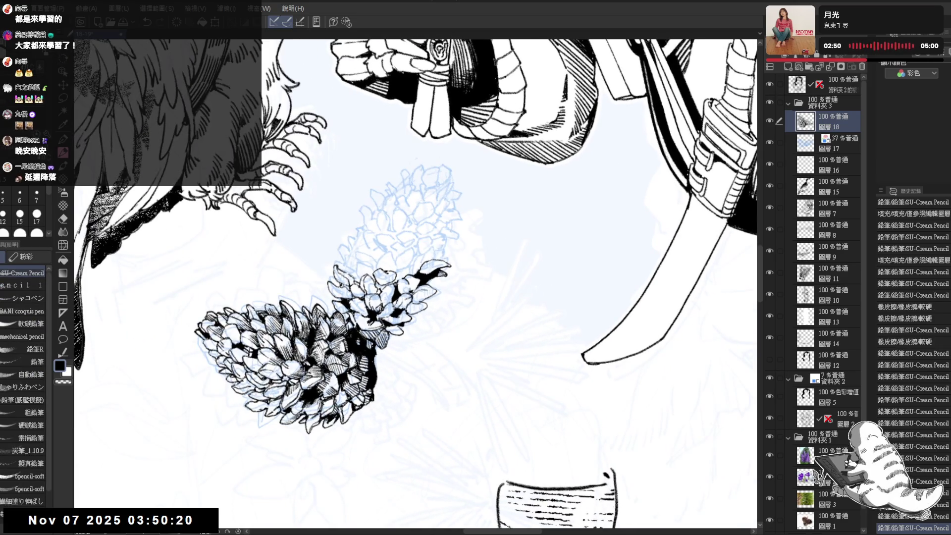
left_click_drag(377, 290, 387, 283)
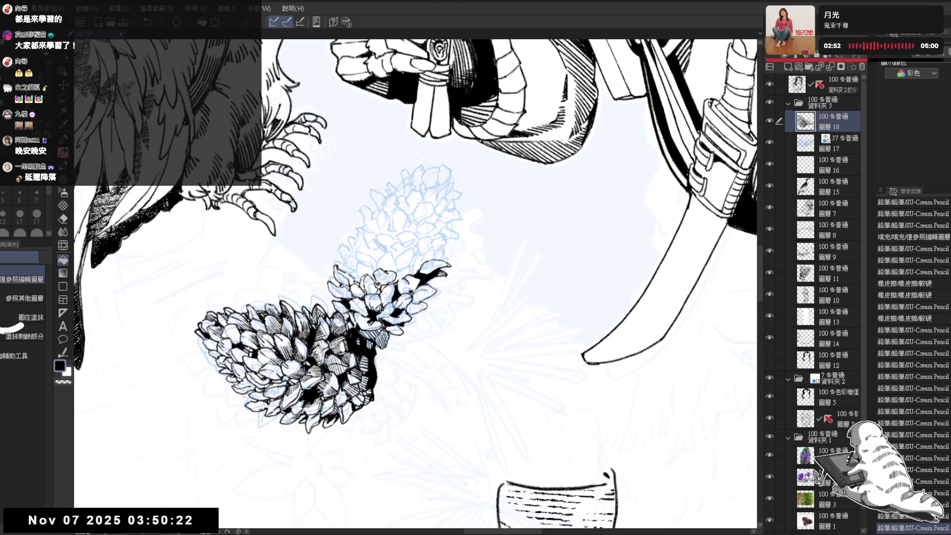
left_click(384, 285)
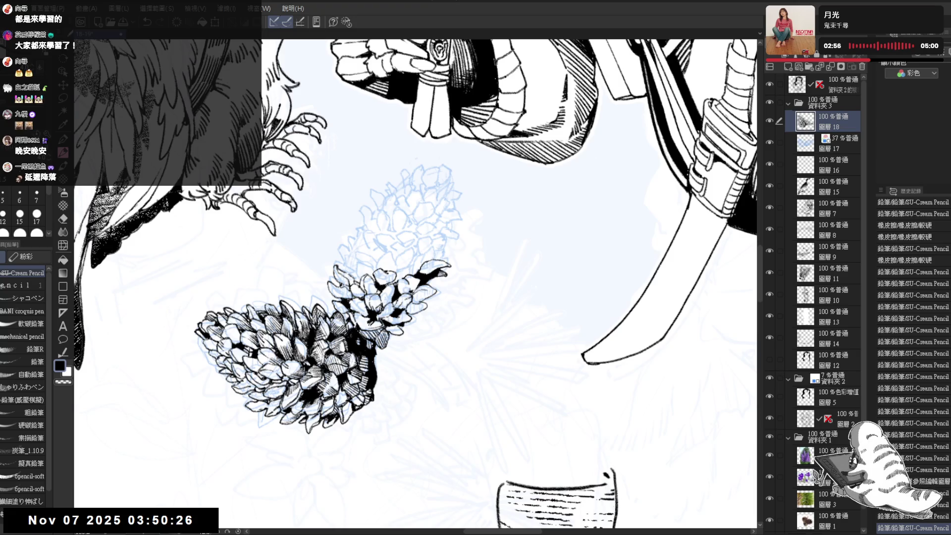
left_click_drag(377, 289, 388, 284)
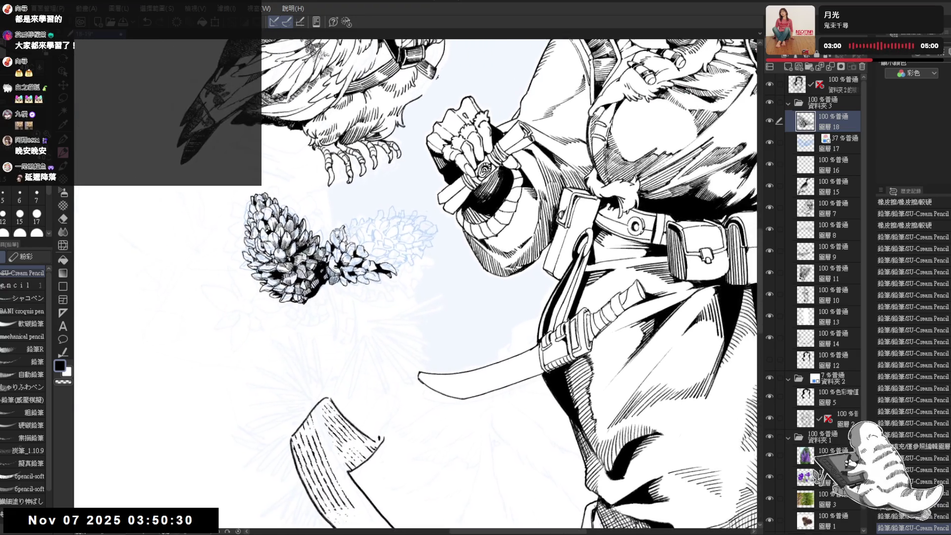
Add ink detail near the cone tip, undo lines drawn above it, and dab tiny marks on top
left_click_drag(379, 288, 389, 284)
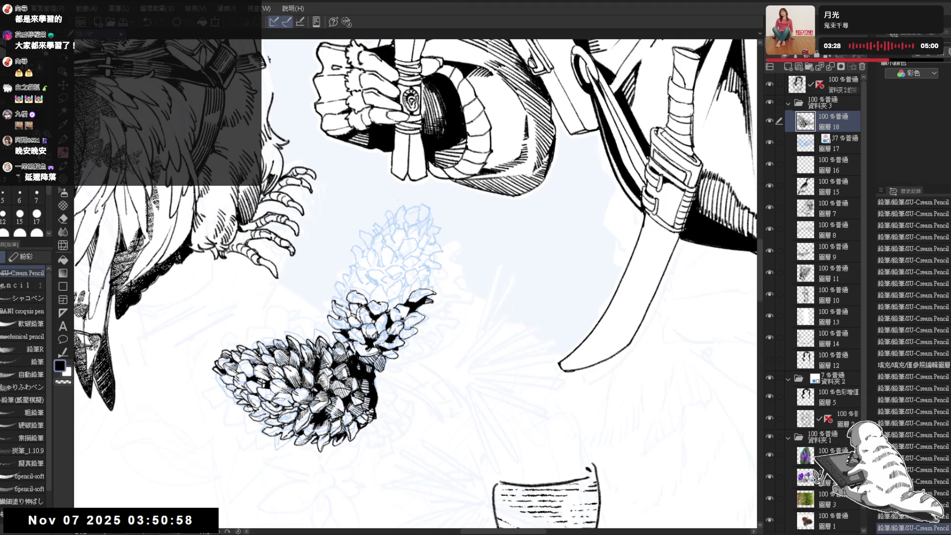
left_click_drag(337, 278, 349, 293)
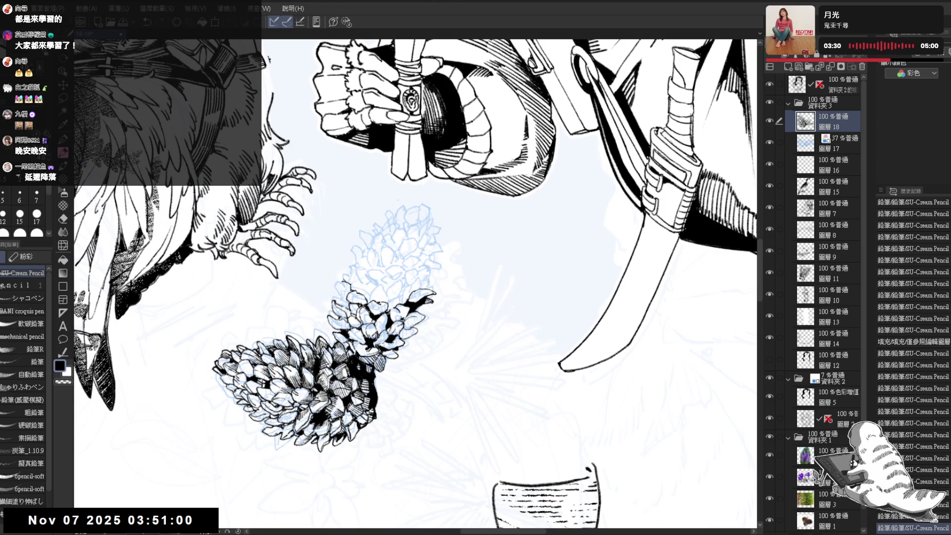
key("ctrl+z")
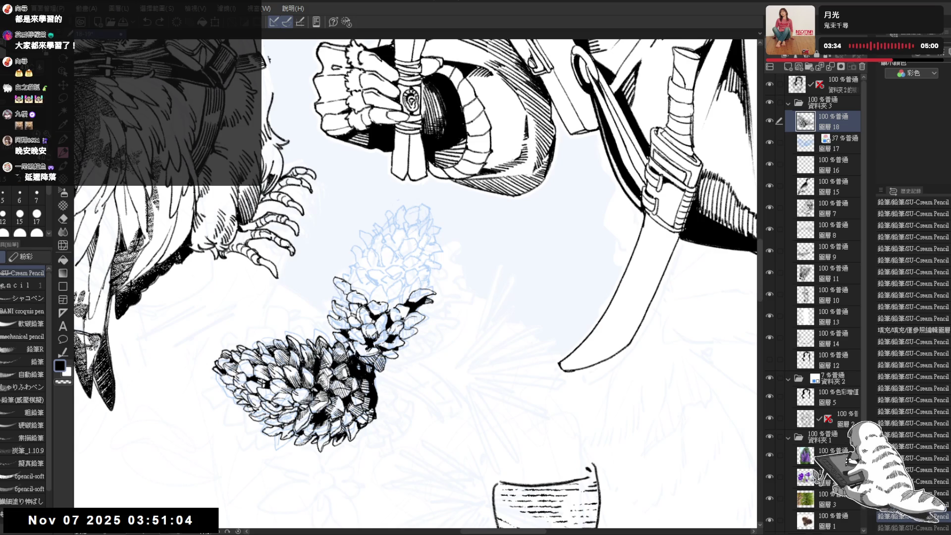
left_click_drag(416, 297, 468, 262)
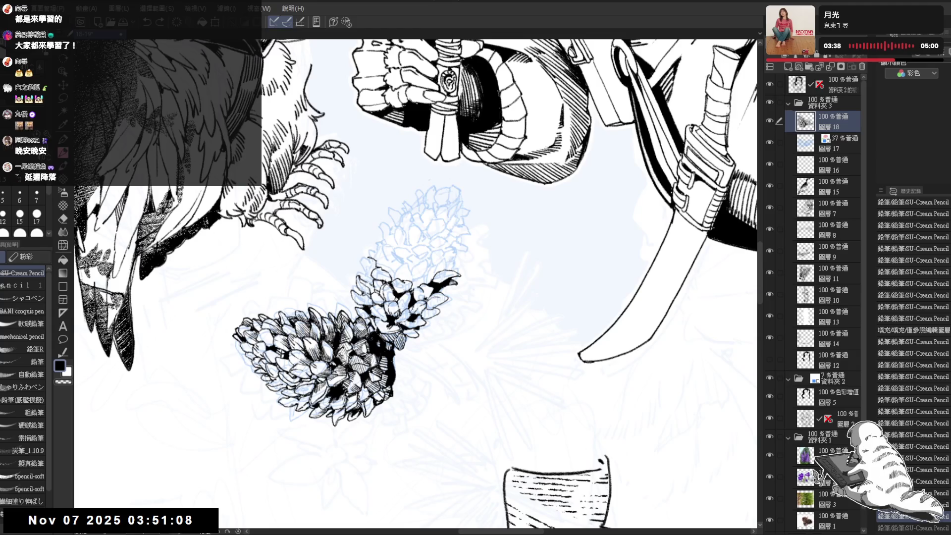
left_click(364, 262)
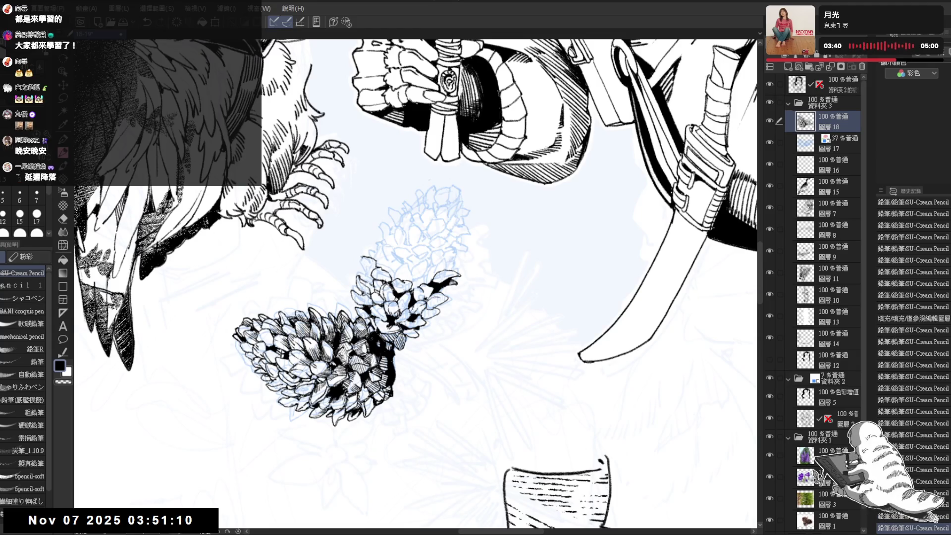
left_click(365, 263)
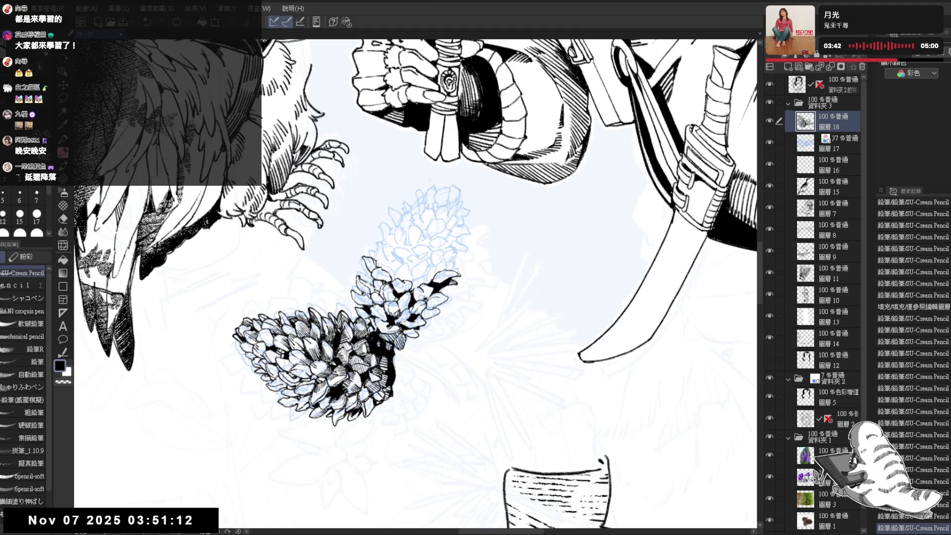
left_click_drag(468, 262, 461, 288)
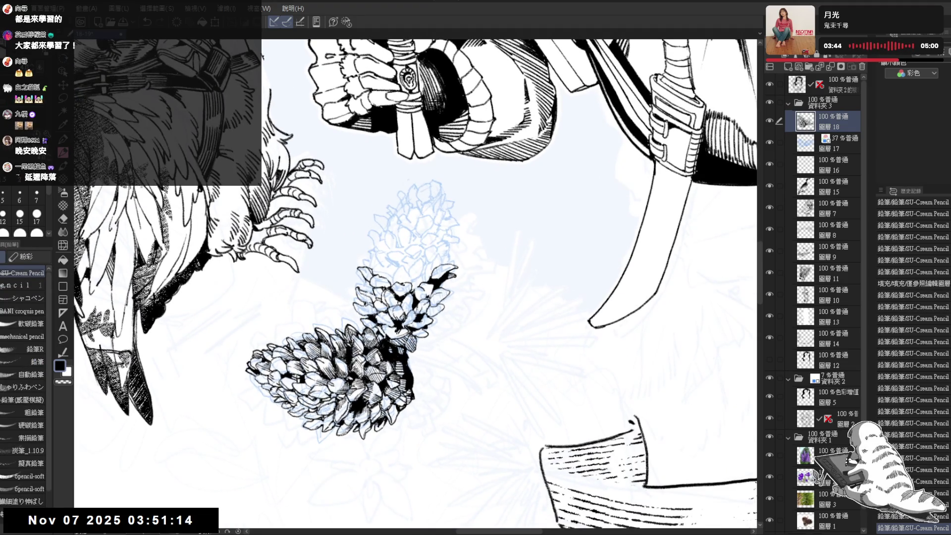
left_click(365, 286)
left_click(365, 286)
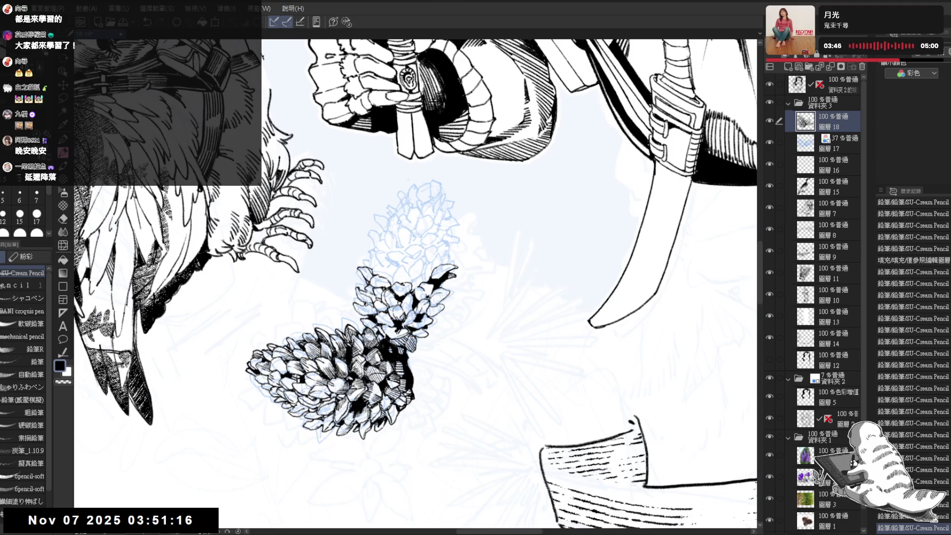
left_click_drag(458, 267, 456, 222)
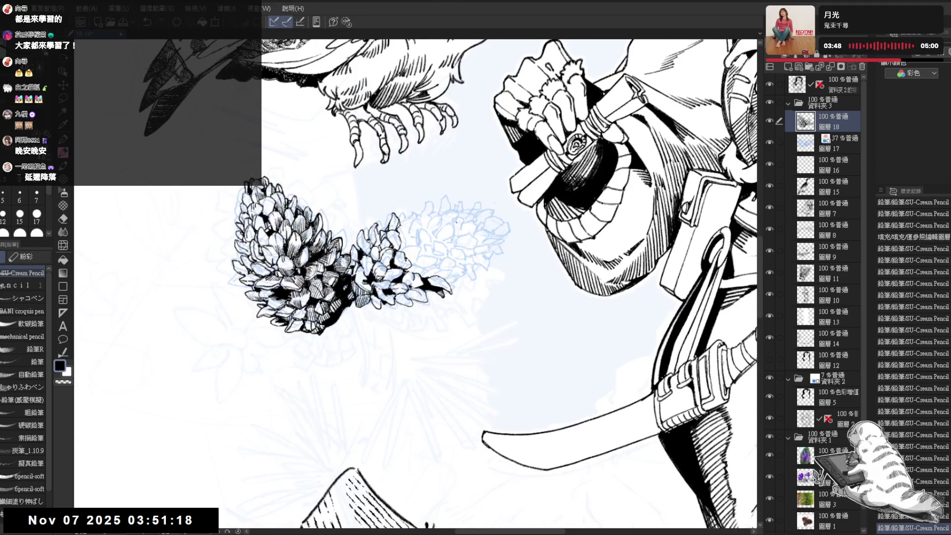
scroll(456, 223, "up", 3)
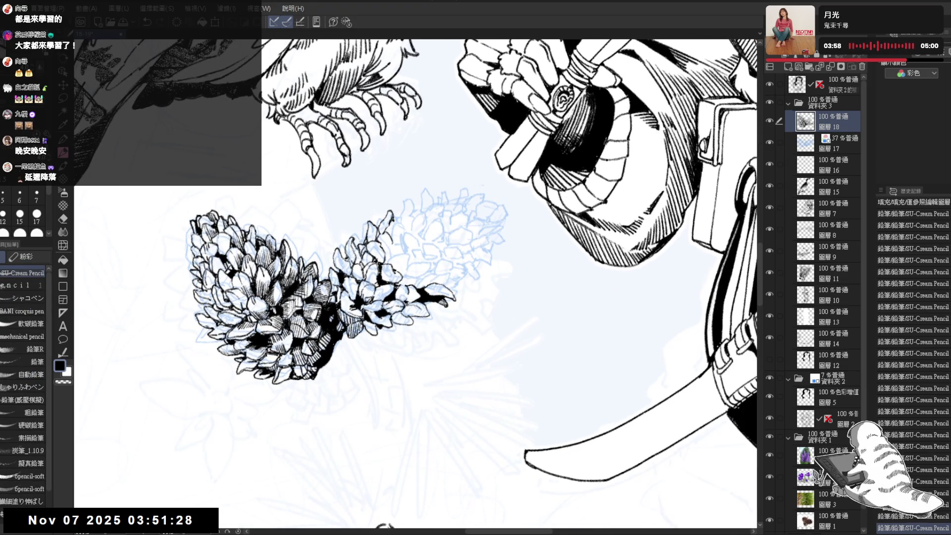
Erase a small area of the cone drawing, then try a pencil stroke and undo it
key("e")
left_click_drag(382, 236, 386, 231)
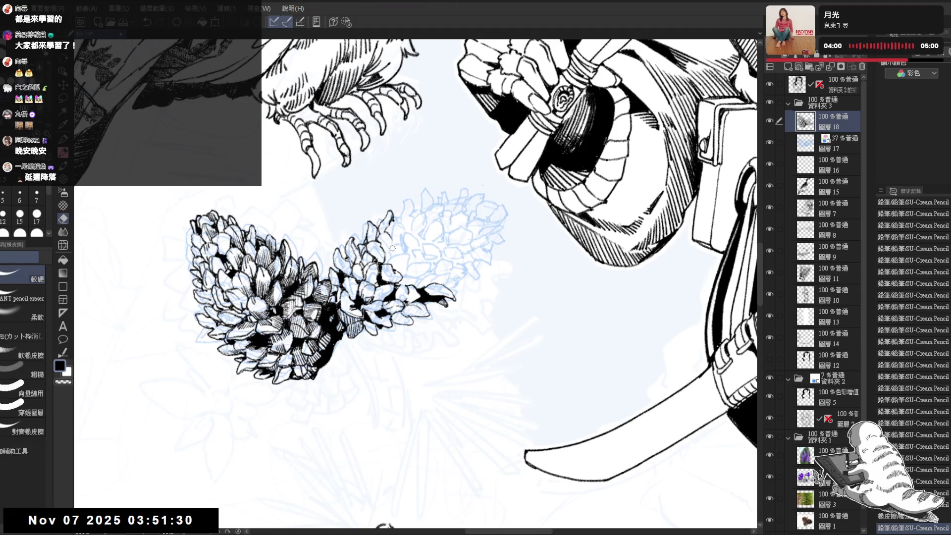
key("p")
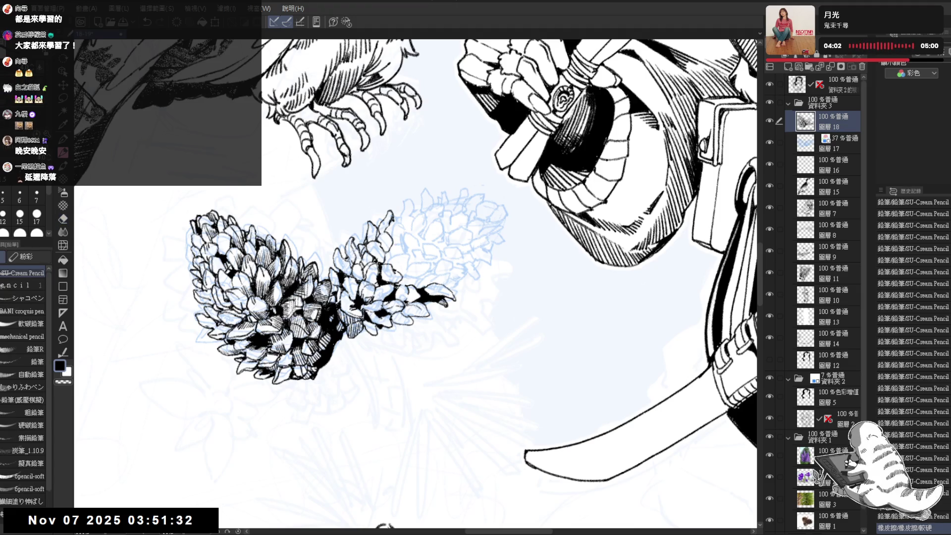
left_click_drag(422, 214, 412, 220)
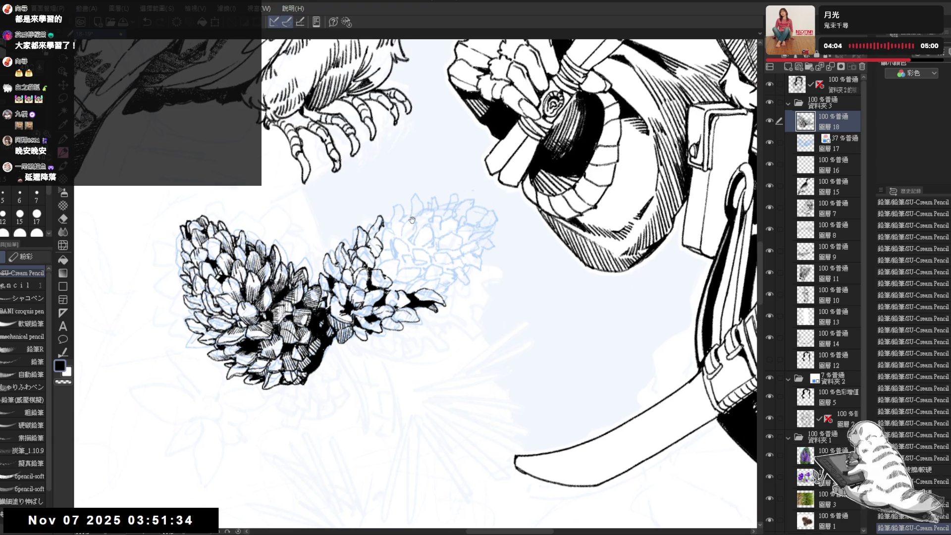
key("minus")
key("minus")
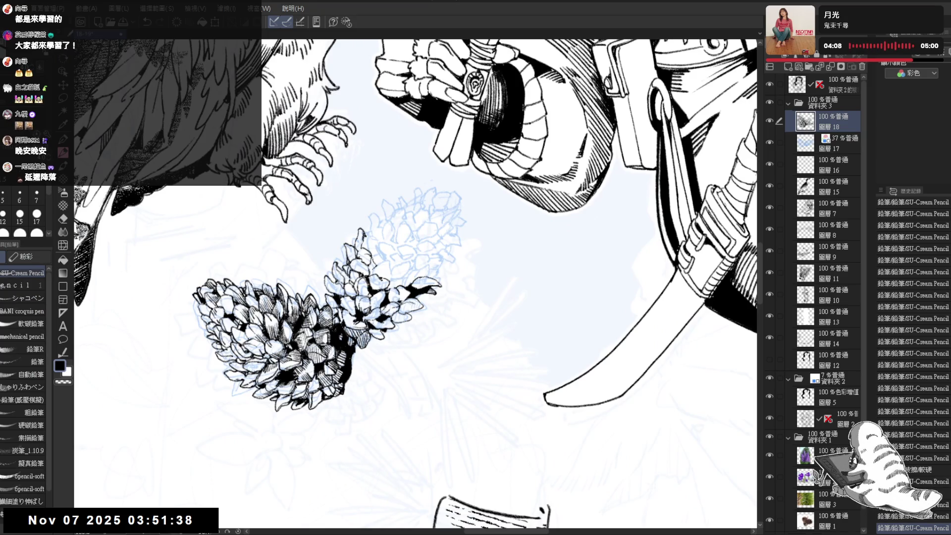
key("minus")
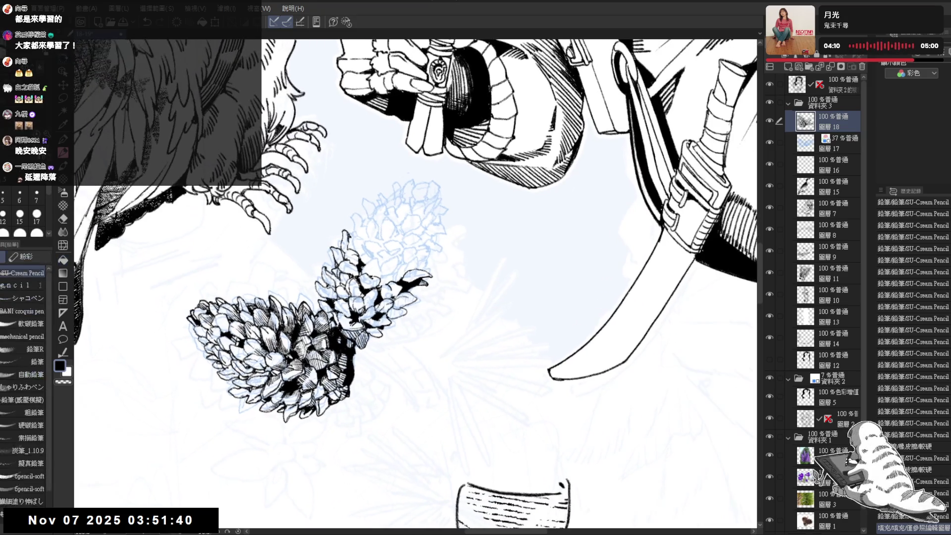
left_click_drag(346, 334, 354, 341)
key("ctrl+z")
key("ctrl+z")
key("ctrl+z")
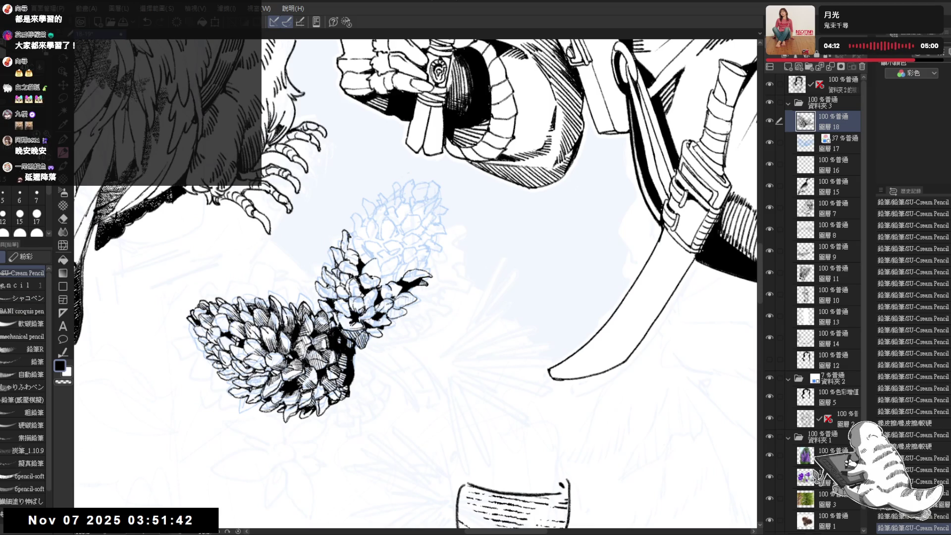
Erase two small stray marks on the cone and add two small hatch strokes
key("e")
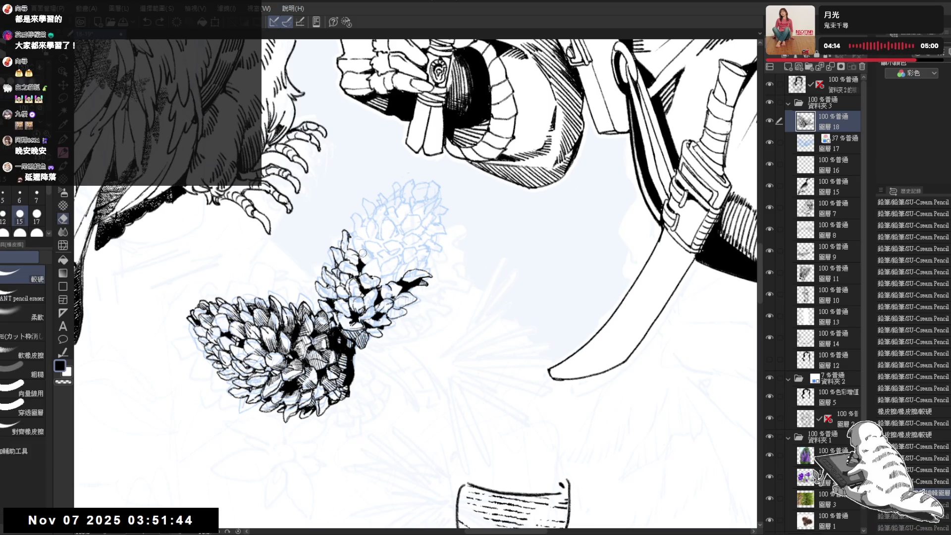
left_click_drag(357, 258, 363, 267)
key("p")
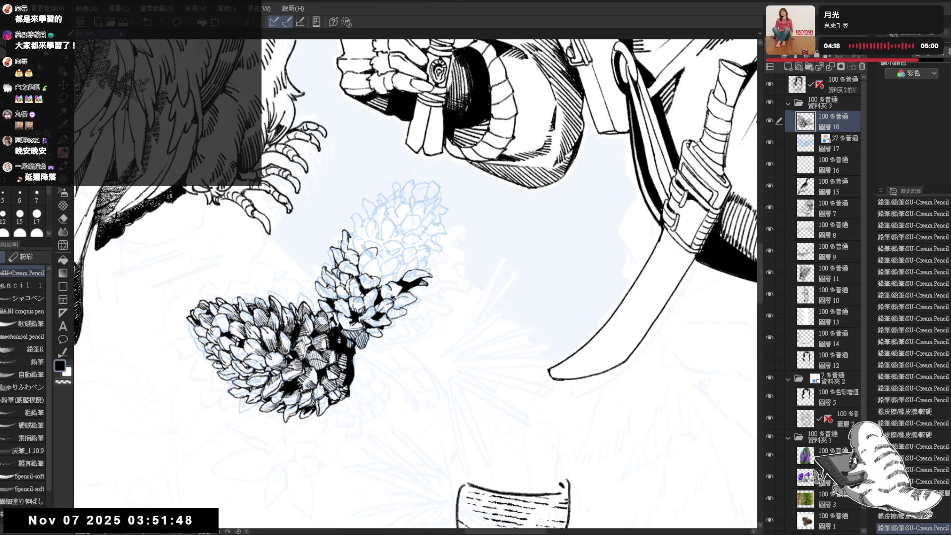
key("shift+space")
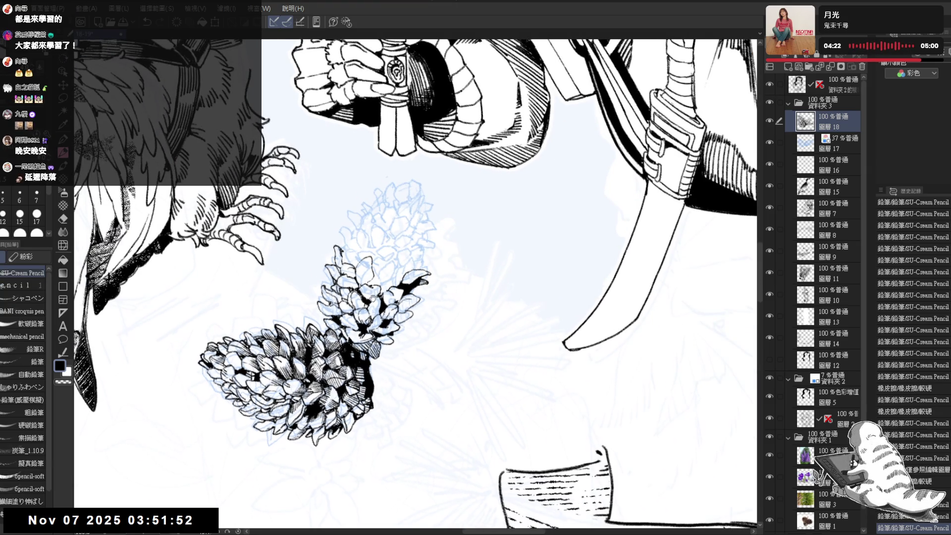
scroll(373, 298, "up", 2)
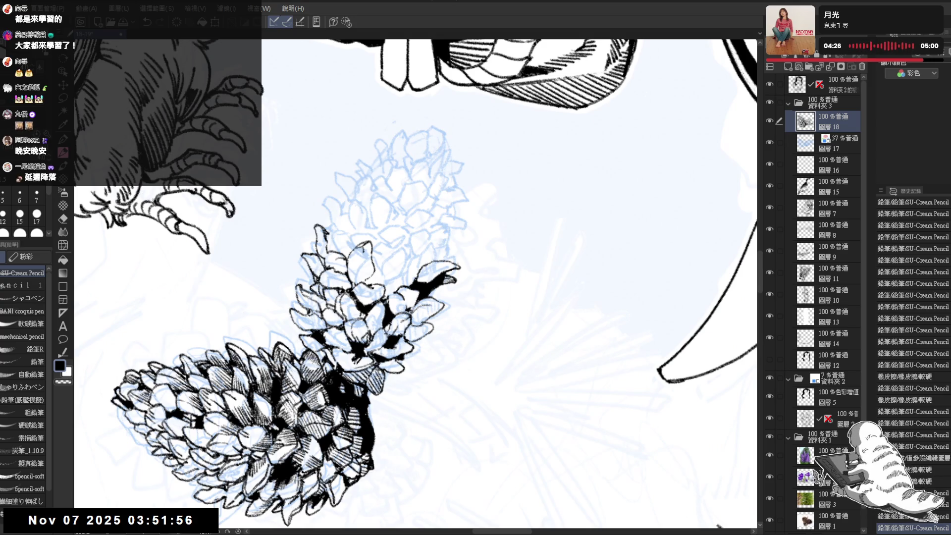
key("e")
mouse_move(358, 247)
left_mouse_down()
mouse_move(367, 255)
mouse_move(354, 276)
left_mouse_up()
key("p")
mouse_move(366, 243)
left_mouse_down()
mouse_move(372, 275)
mouse_move(361, 282)
left_mouse_up()
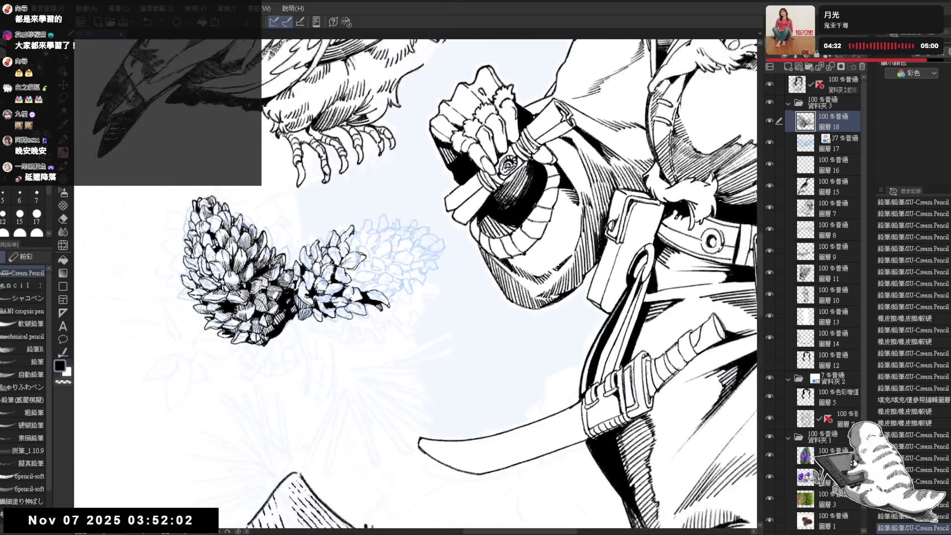
Reorient the view, erase lines near the lower pine cone, and add a small pencil mark
mouse_move(282, 272)
left_mouse_down()
mouse_move(347, 362)
mouse_move(297, 357)
mouse_move(307, 337)
left_mouse_up()
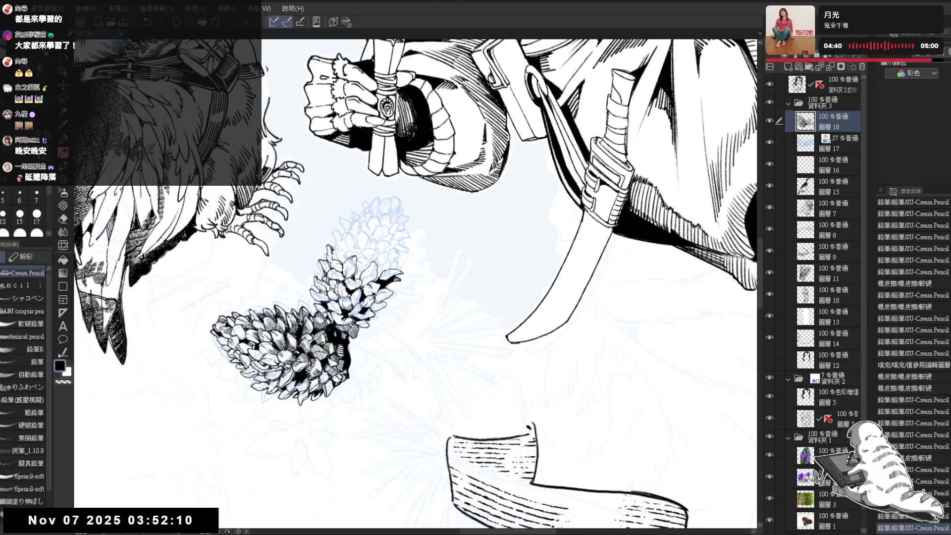
scroll(356, 262, "up", 2)
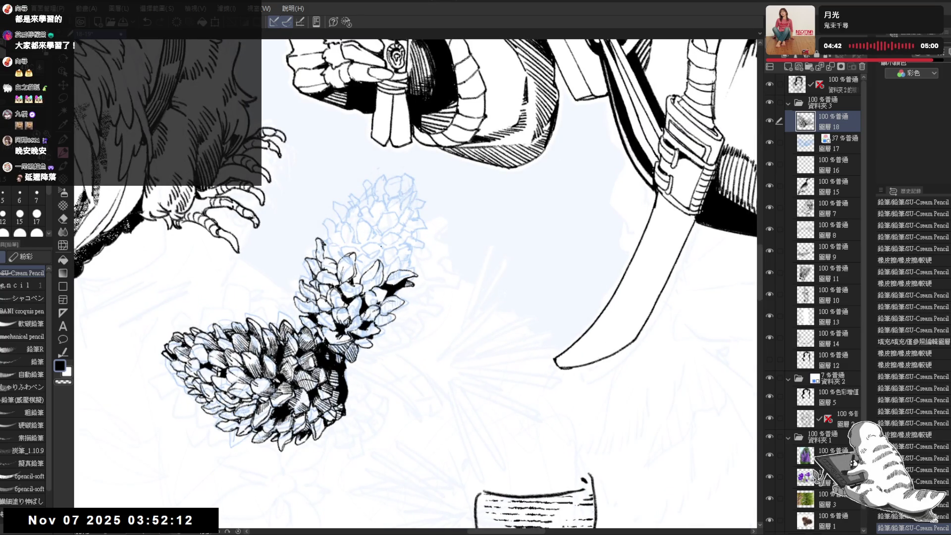
key("minus")
key("minus")
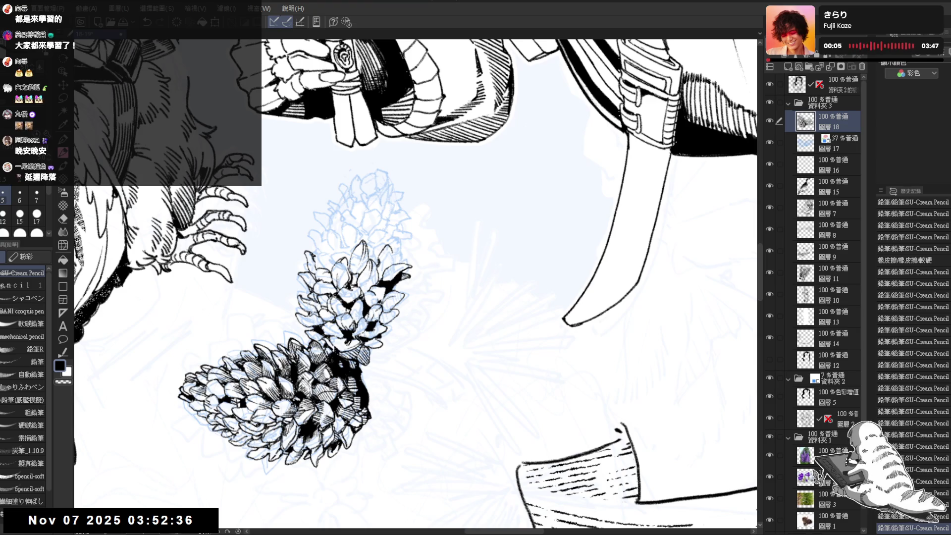
key("e")
left_click_drag(376, 258, 381, 263)
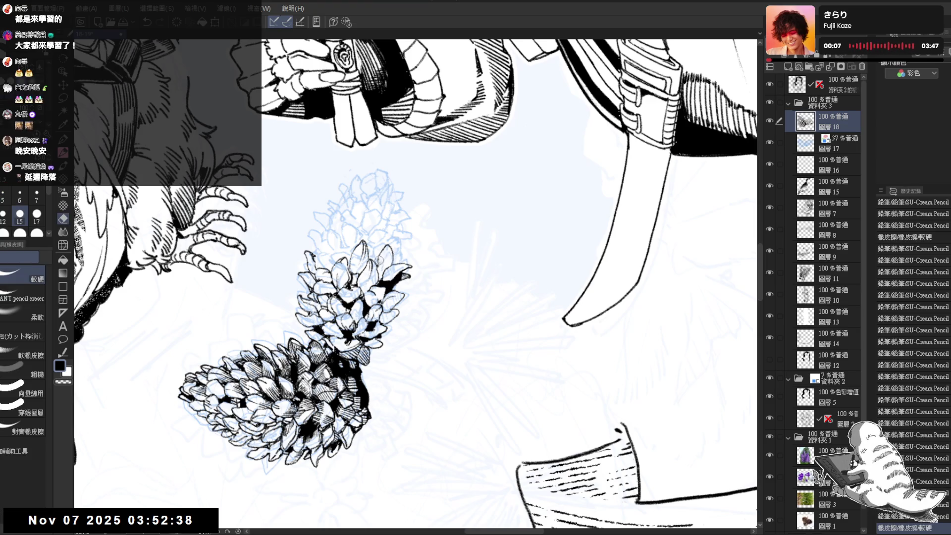
key("p")
left_click_drag(621, 424, 623, 429)
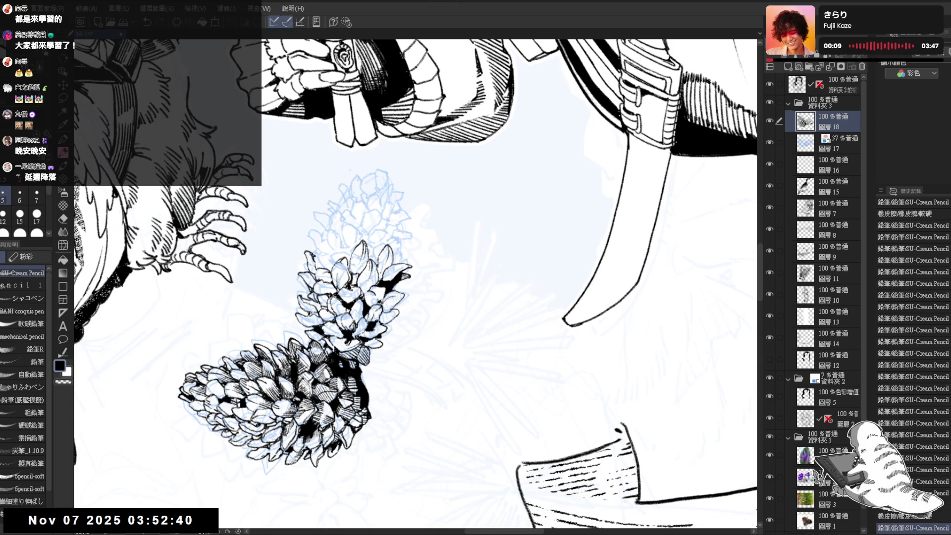
scroll(416, 283, "down", 3)
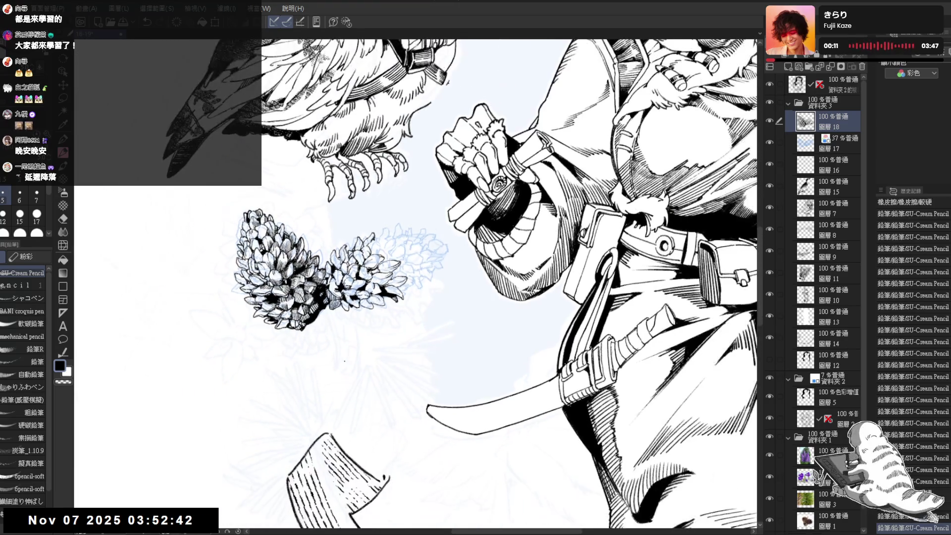
Add small shading strokes to the pine cones, undoing the stray ones
scroll(345, 361, "down", 1)
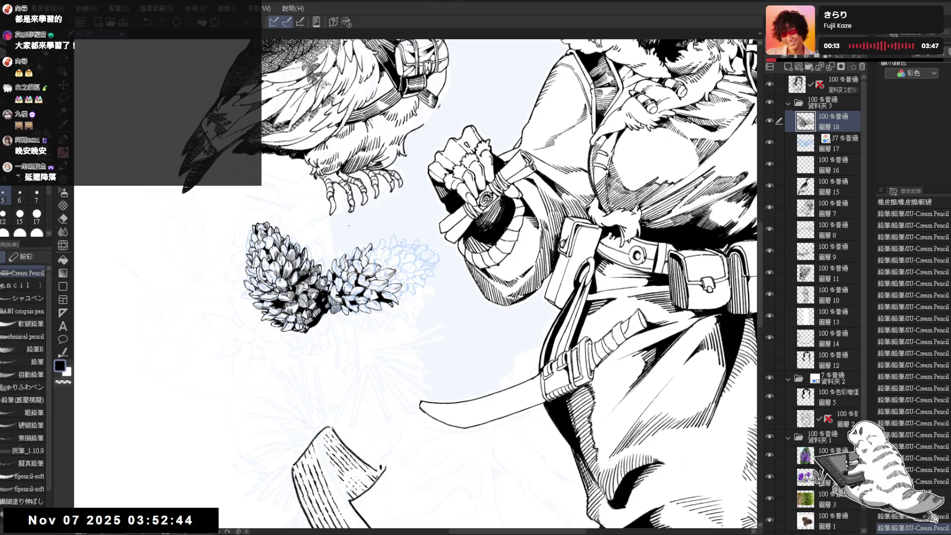
scroll(419, 303, "up", 1)
scroll(393, 280, "up", 1)
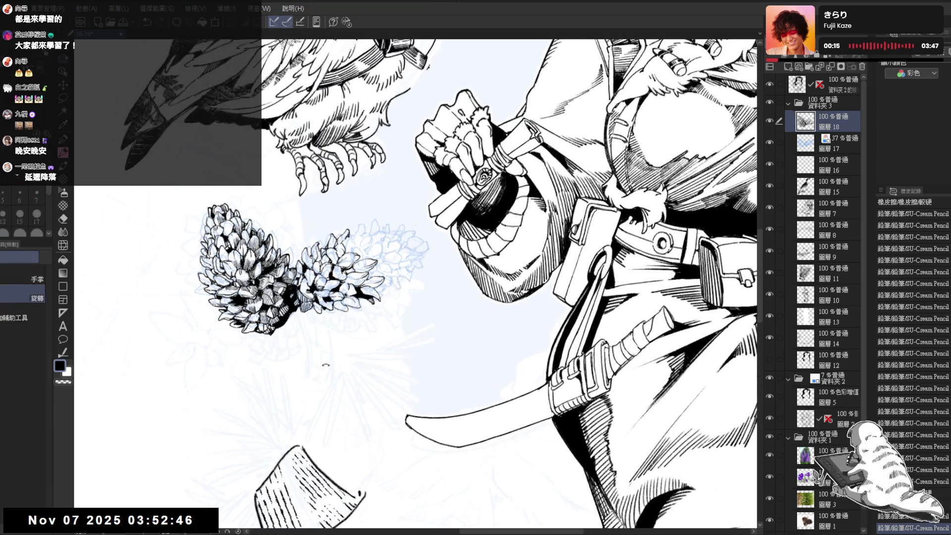
mouse_move(326, 364)
left_mouse_down()
mouse_move(436, 396)
mouse_move(498, 372)
left_mouse_up()
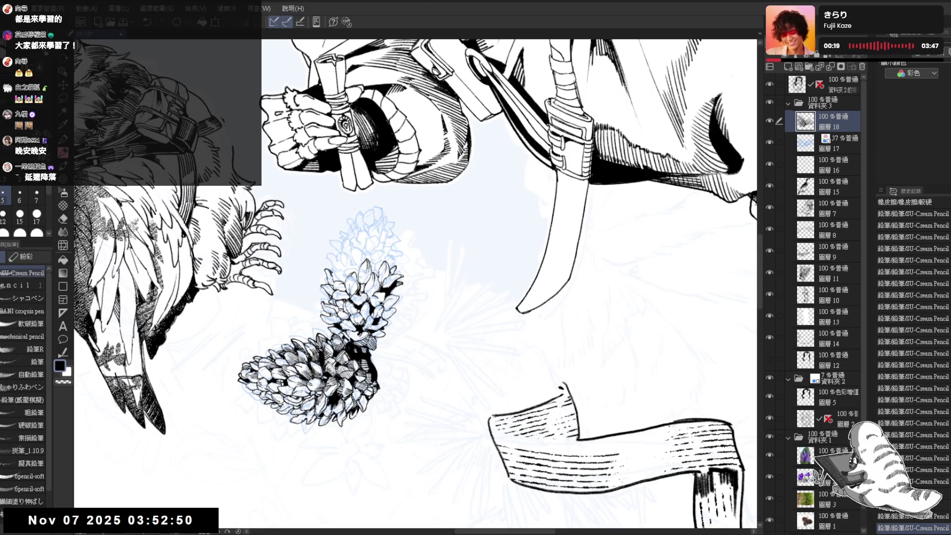
mouse_move(387, 271)
left_mouse_down()
mouse_move(314, 347)
mouse_move(382, 291)
mouse_move(366, 268)
mouse_move(400, 240)
left_mouse_up()
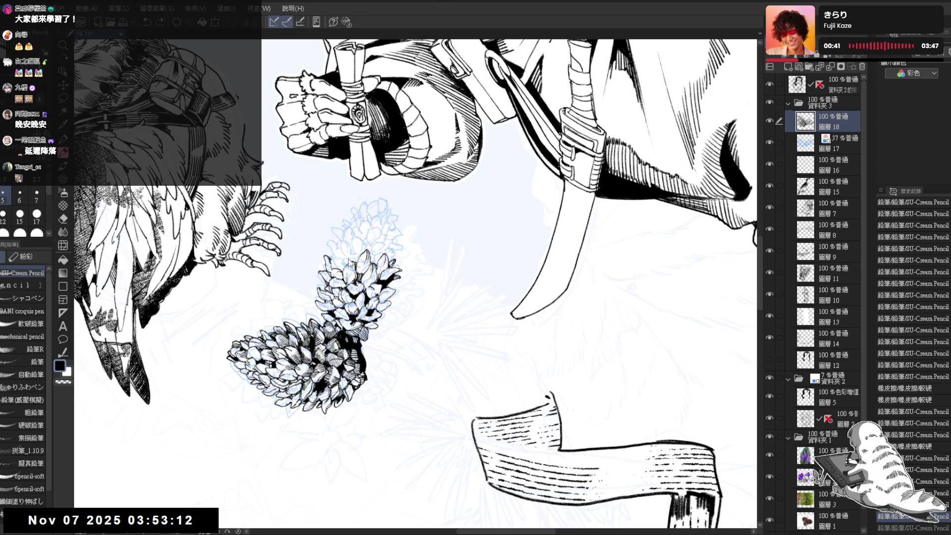
key("ctrl+z")
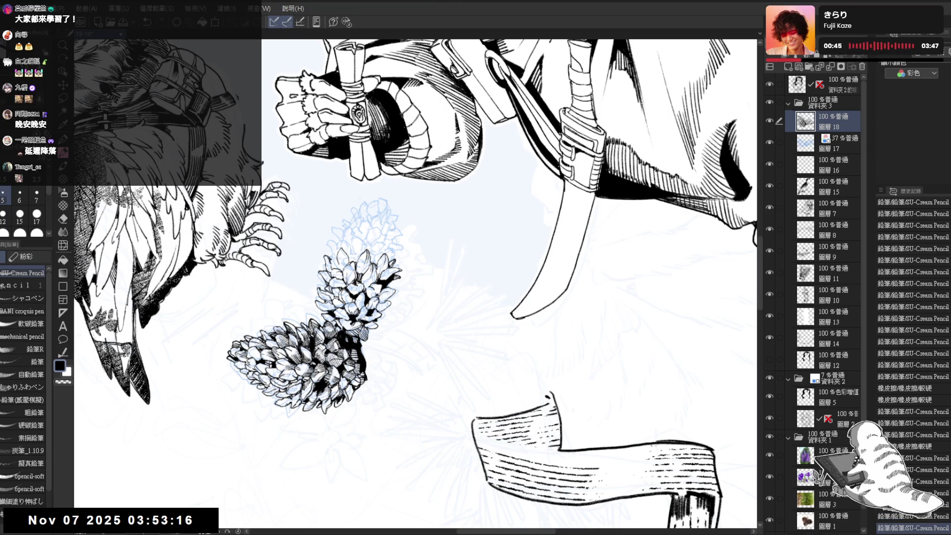
left_click_drag(340, 264, 342, 271)
left_click_drag(341, 265, 342, 272)
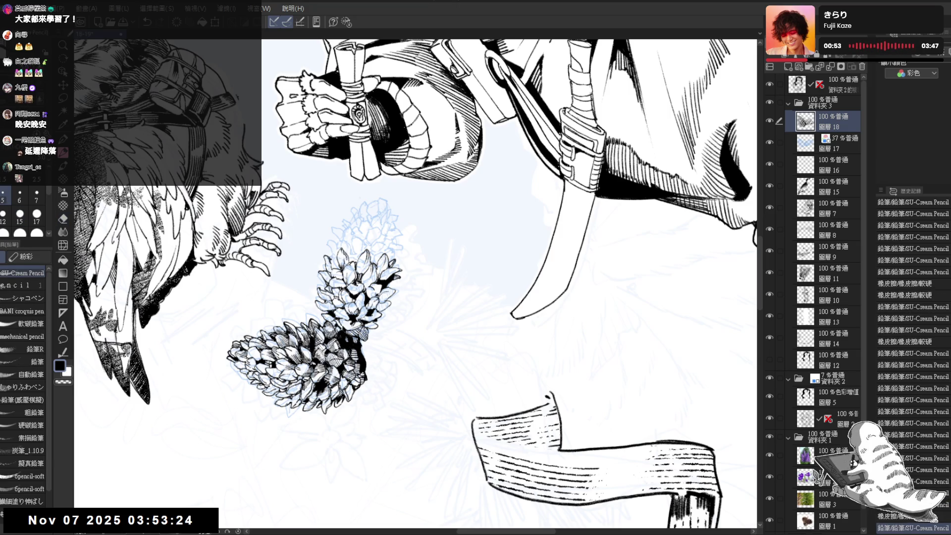
key("minus")
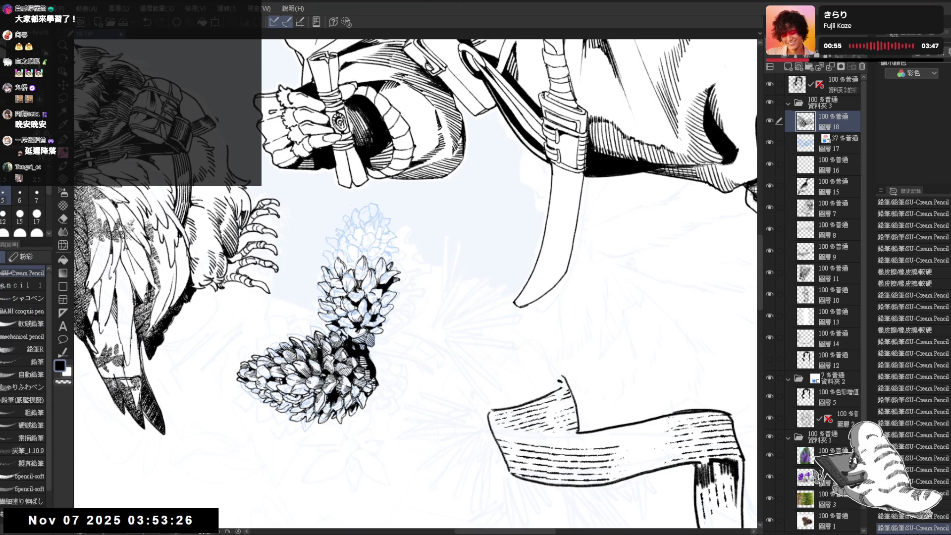
left_click_drag(341, 257, 342, 264)
left_click_drag(341, 261, 337, 263)
key("ctrl+z")
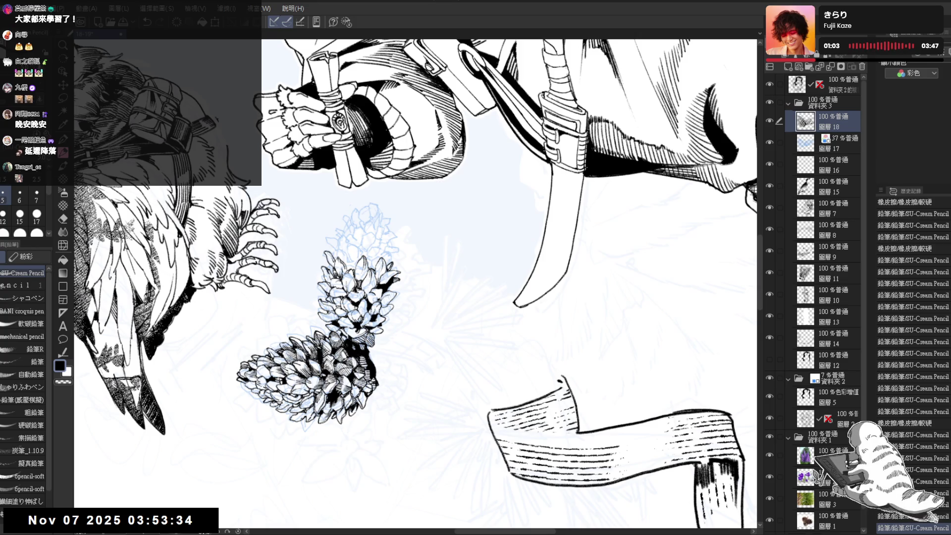
Rotate the canvas in small increments until the owl and figure come back into view
key("h")
left_click_drag(416, 277, 396, 297)
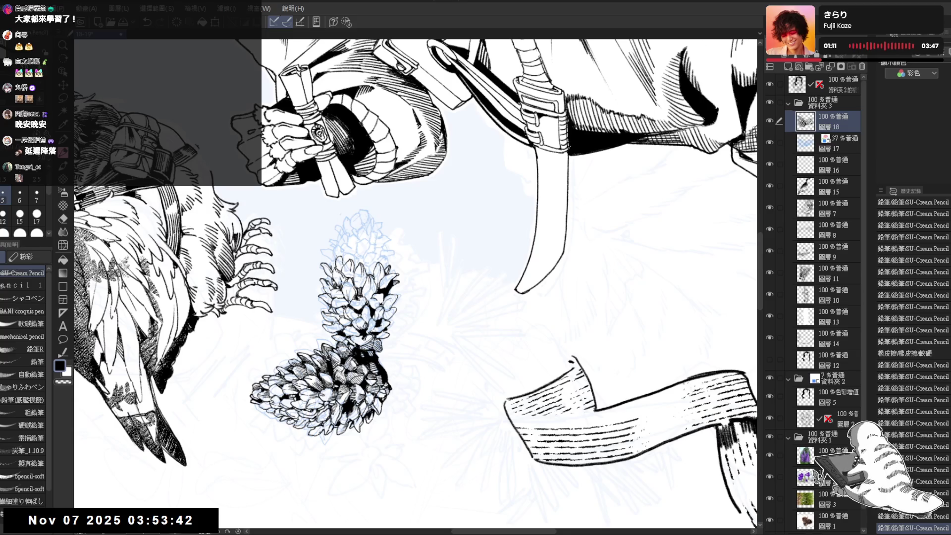
left_click_drag(416, 277, 366, 327)
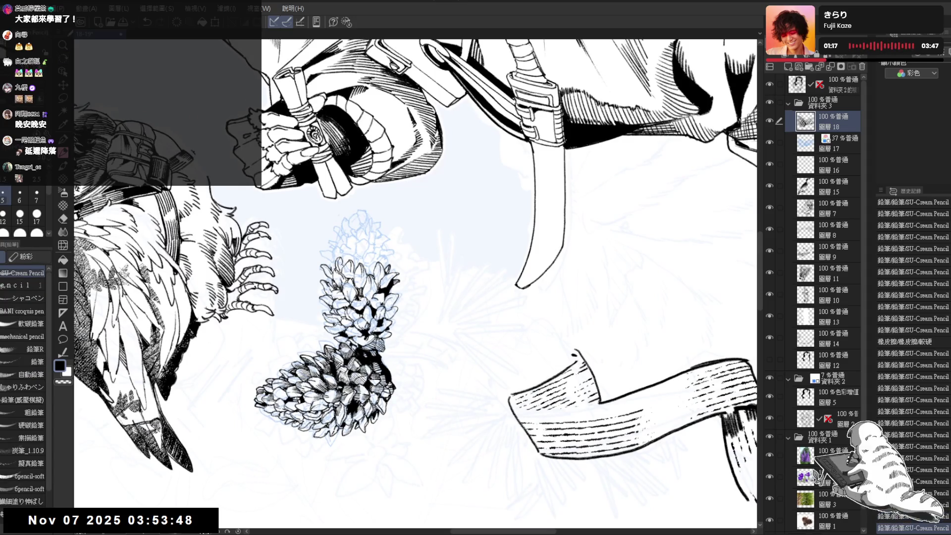
left_click_drag(396, 298, 386, 307)
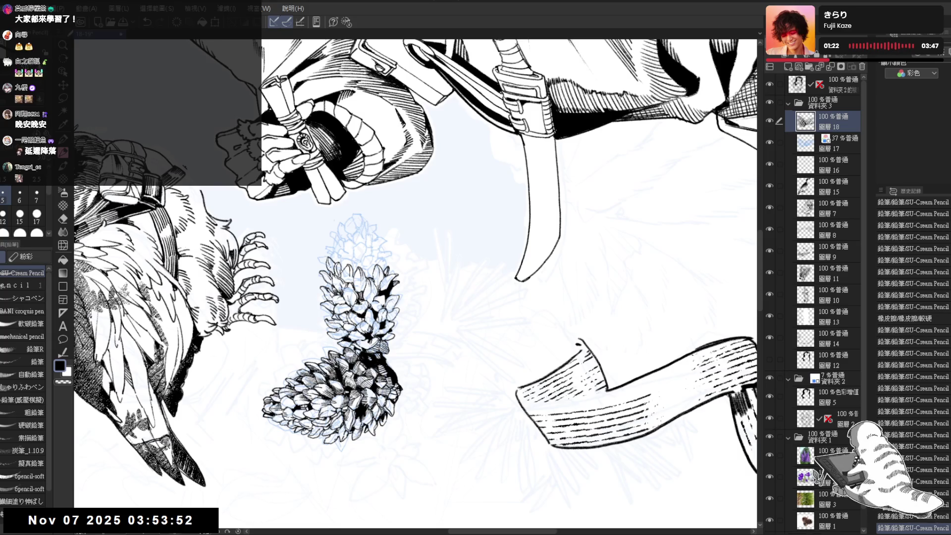
left_click_drag(416, 277, 426, 287)
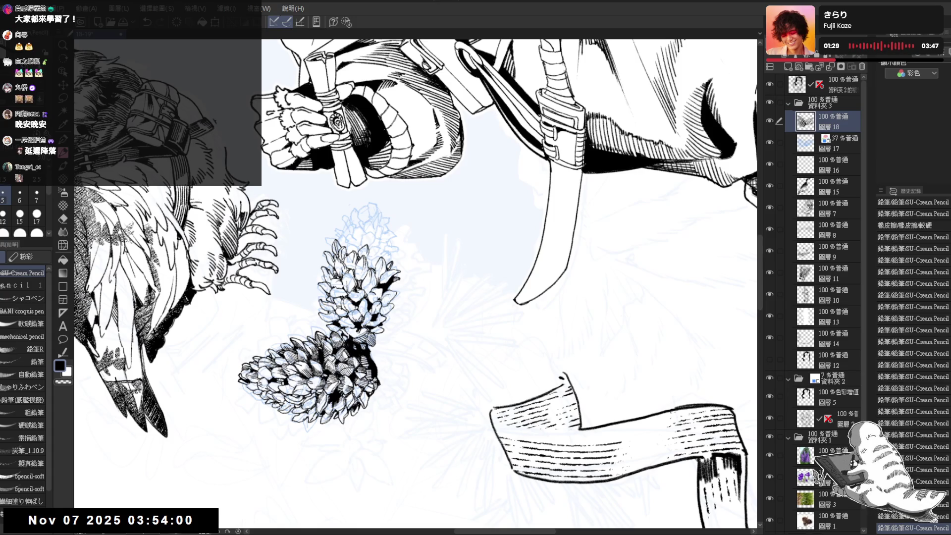
key("asciicircum")
key("asciicircum")
key("asciicircum")
scroll(340, 491, "down", 2)
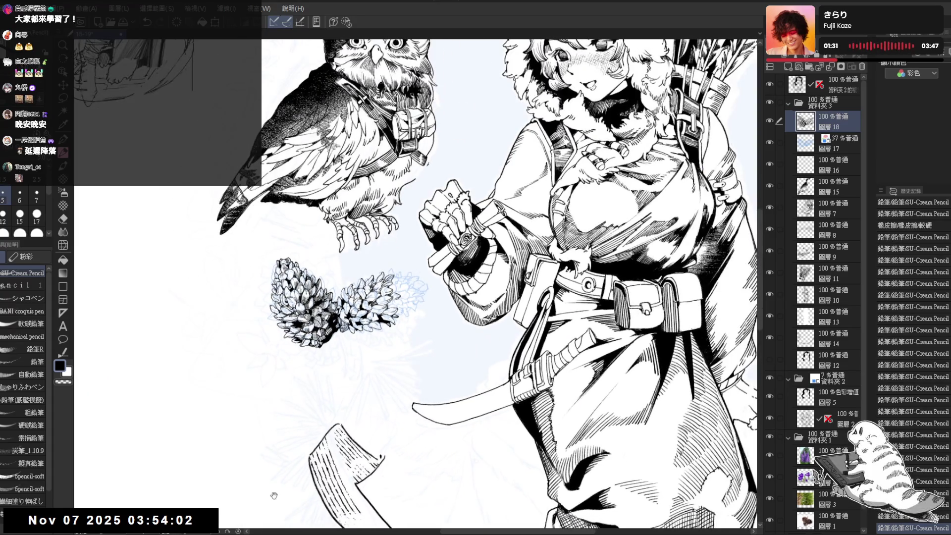
Pan and rotate the view to center and angle the pine cones for drawing
left_click_drag(310, 483, 303, 465)
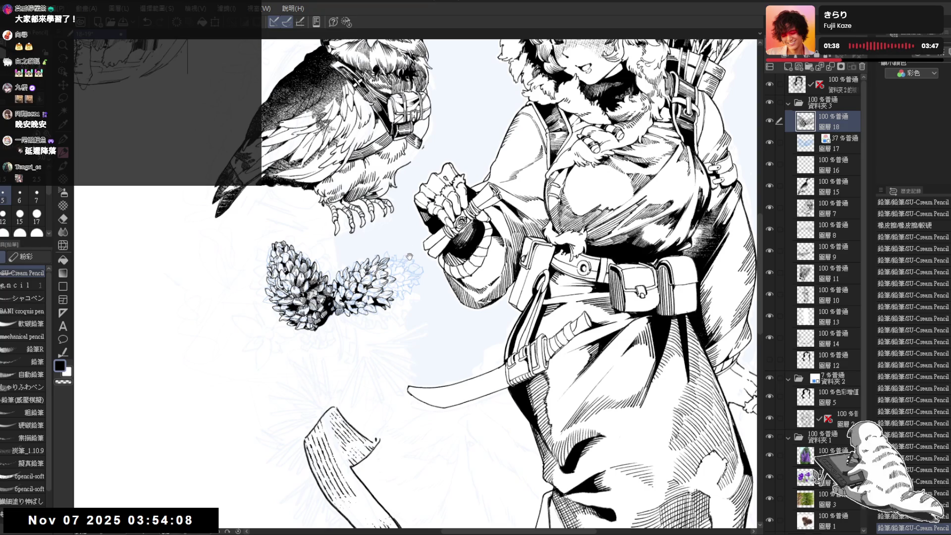
left_click_drag(374, 251, 378, 266)
scroll(377, 266, "up", 3)
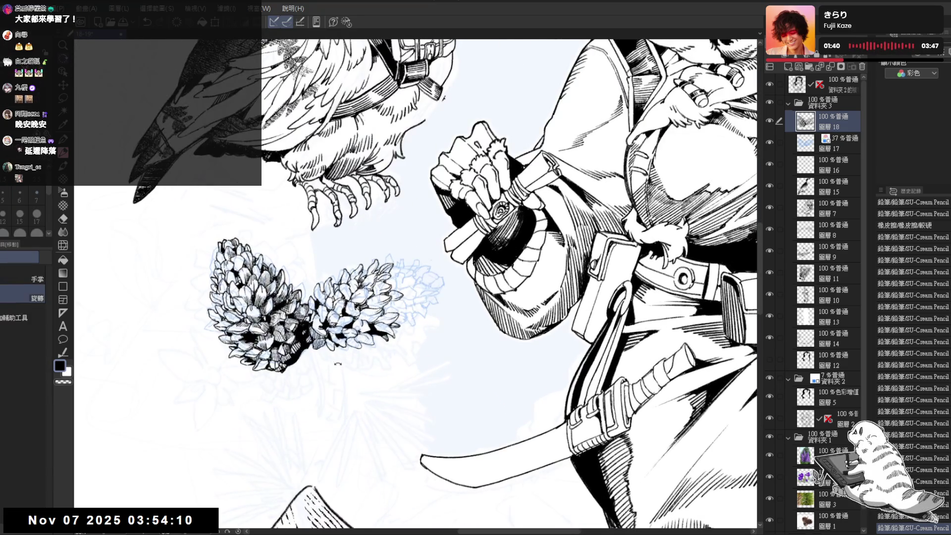
mouse_move(382, 342)
left_mouse_down()
mouse_move(397, 324)
mouse_move(354, 238)
left_mouse_up()
mouse_move(268, 348)
left_mouse_down()
mouse_move(322, 219)
mouse_move(336, 251)
mouse_move(335, 306)
mouse_move(362, 212)
left_mouse_up()
key("p")
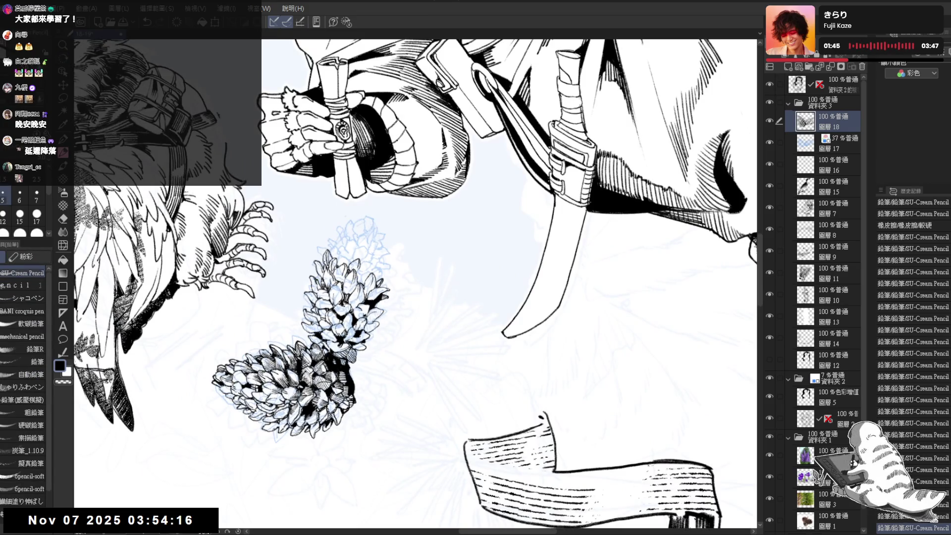
key("r")
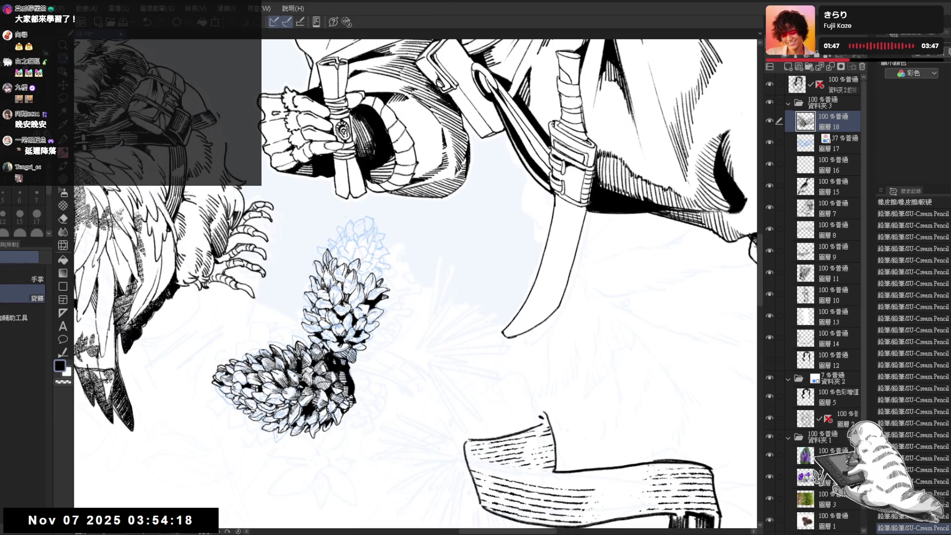
Erase a small stray mark on the pine cone and turn the view until the cones stand upright
key("e")
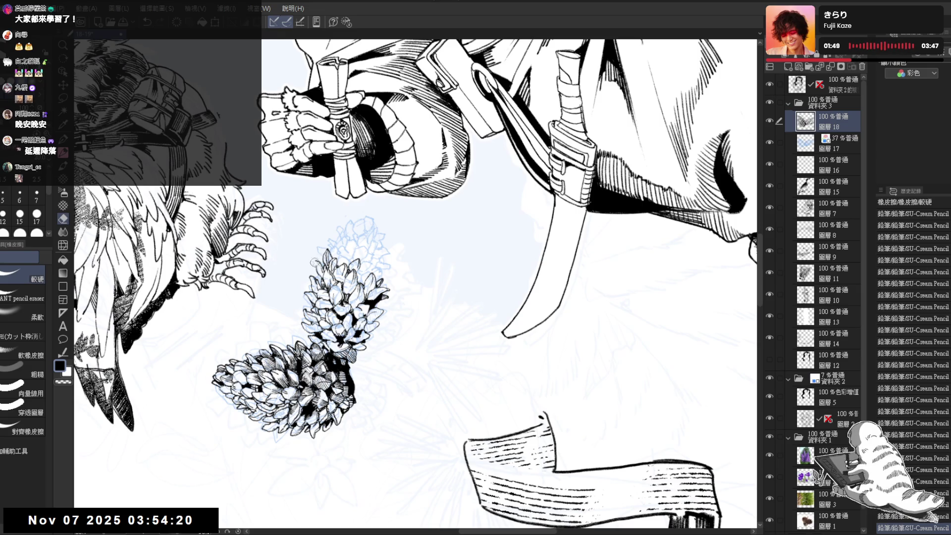
left_click(317, 262)
key("p")
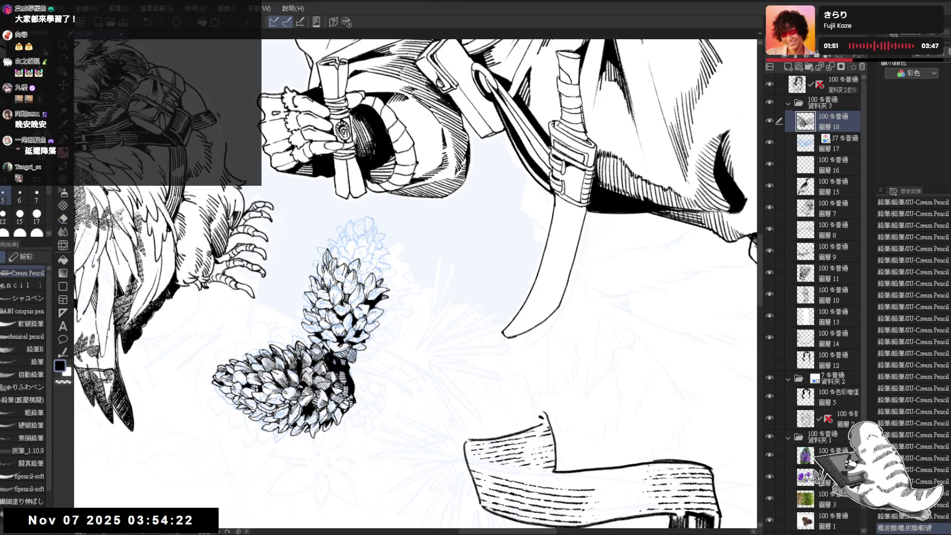
key("minus")
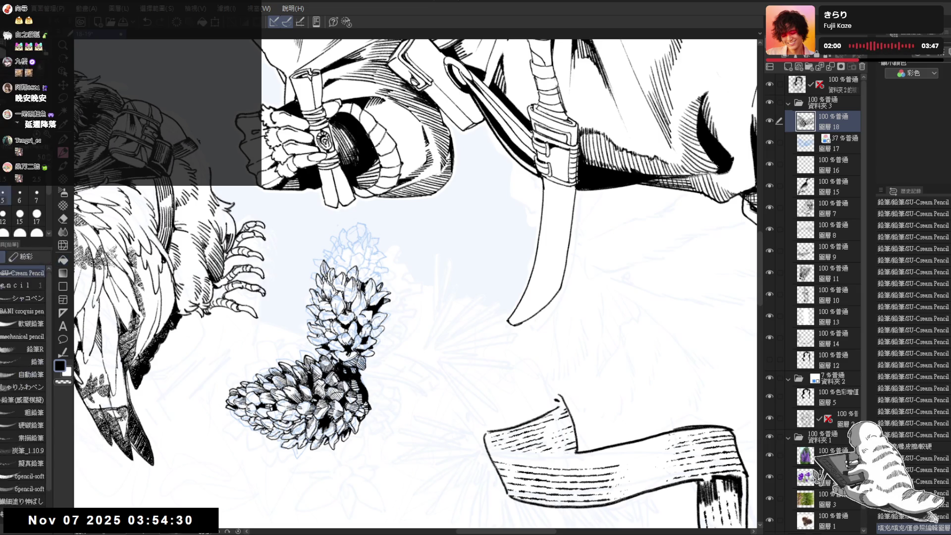
key("ctrl+shift+r")
key("minus")
key("minus")
key("minus")
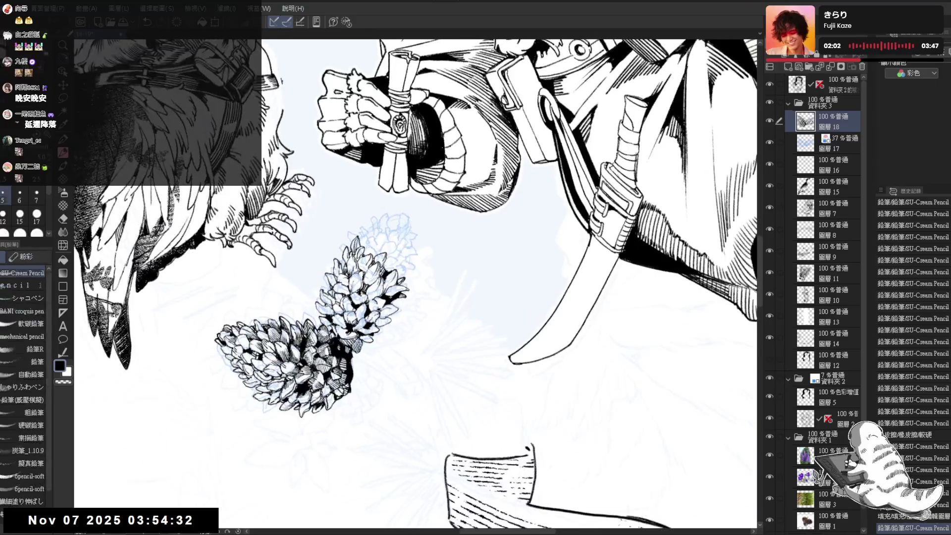
key("minus")
key("minus")
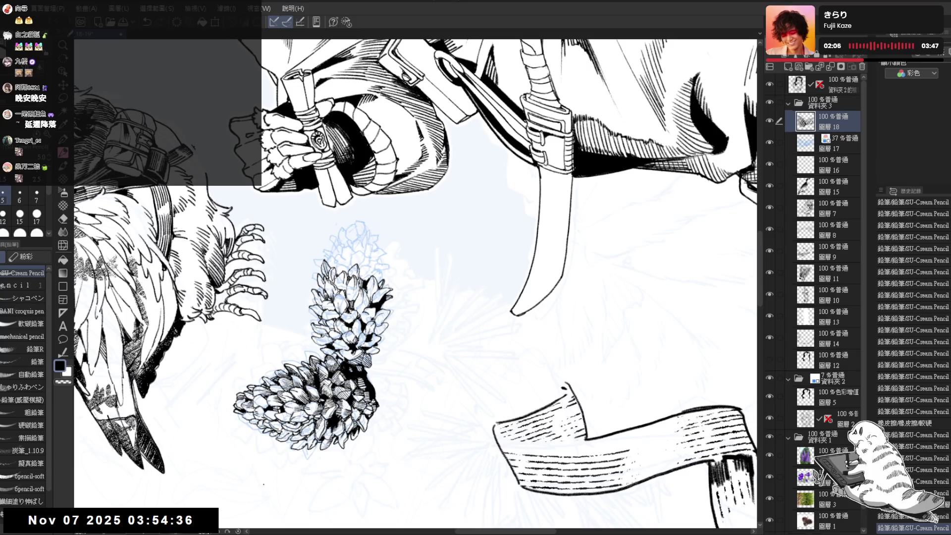
key("asciicircum")
key("asciicircum")
key("asciicircum")
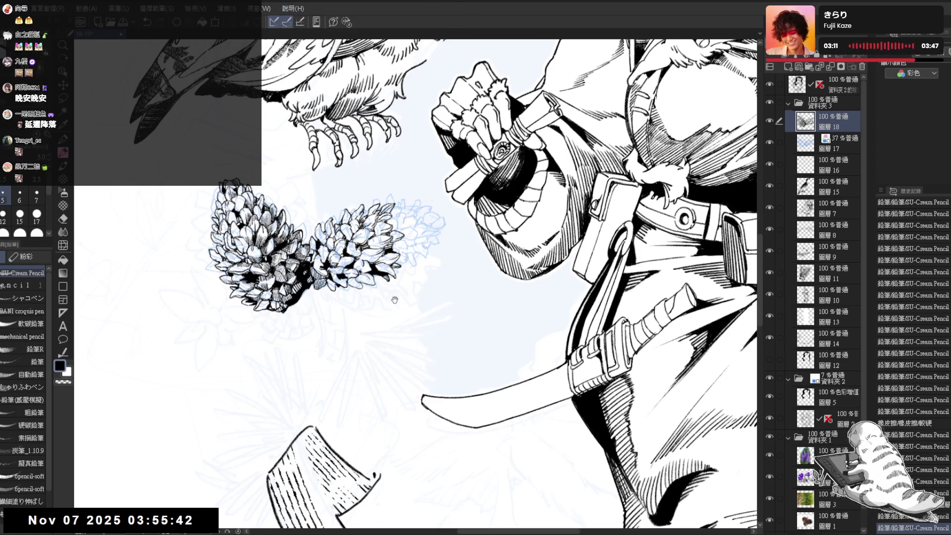
Undo a small stroke and add a short dark stroke on the pine cone
mouse_move(394, 300)
left_mouse_down()
mouse_move(404, 416)
mouse_move(375, 279)
left_mouse_up()
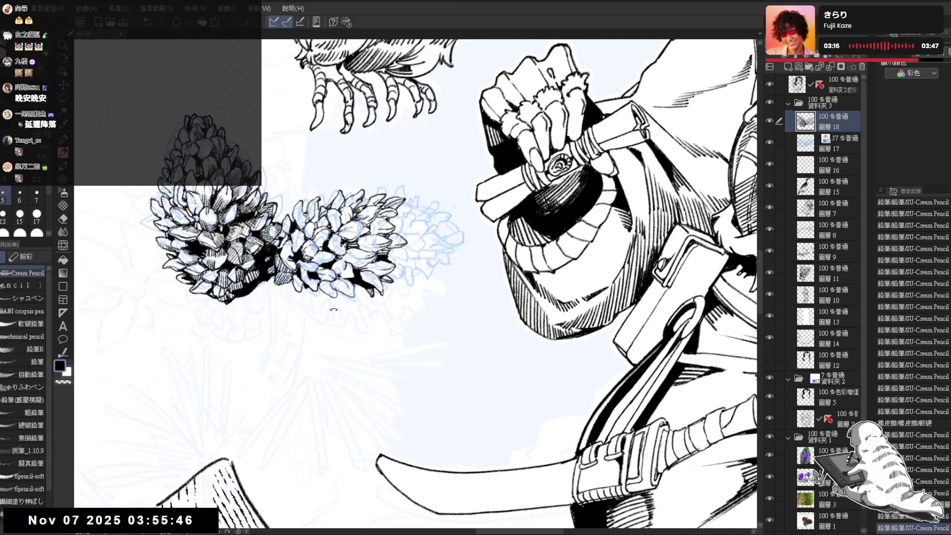
mouse_move(334, 309)
left_mouse_down()
mouse_move(374, 319)
mouse_move(394, 416)
mouse_move(455, 207)
left_mouse_up()
key("e")
key("p")
key("ctrl+z")
mouse_move(359, 284)
left_mouse_down()
mouse_move(363, 296)
mouse_move(365, 277)
mouse_move(363, 288)
mouse_move(336, 284)
mouse_move(402, 303)
left_mouse_up()
Lasso-select the lower right of the pine cone cluster, then clear the selection
key("e")
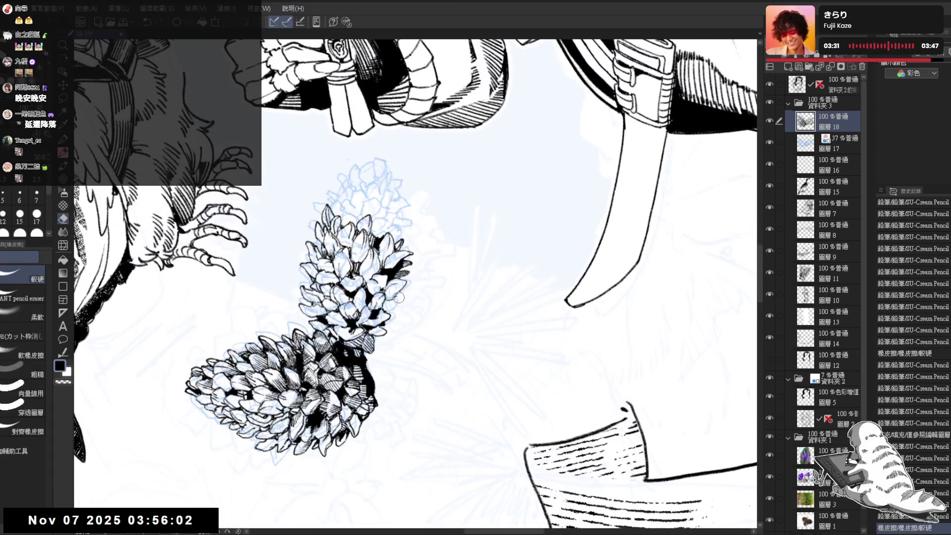
key("p")
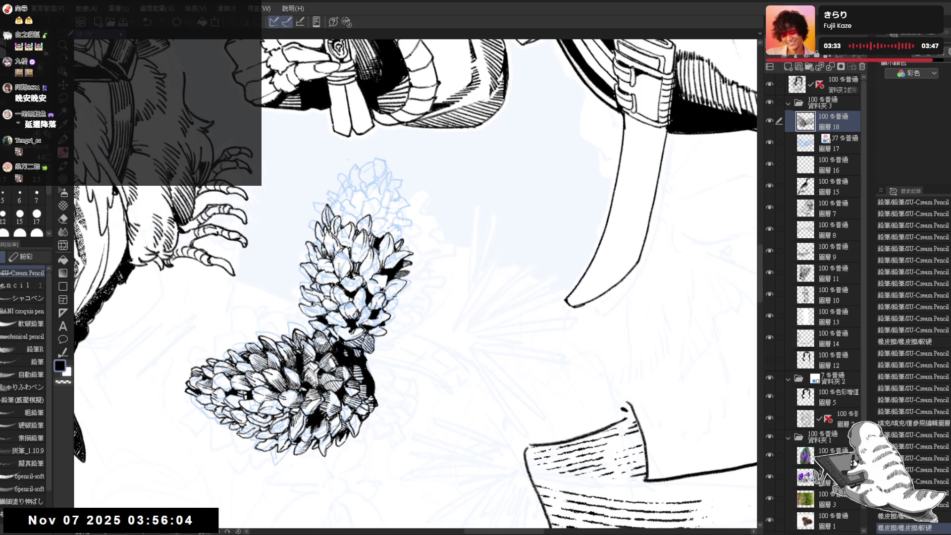
key("asciicircum")
key("asciicircum")
key("asciicircum")
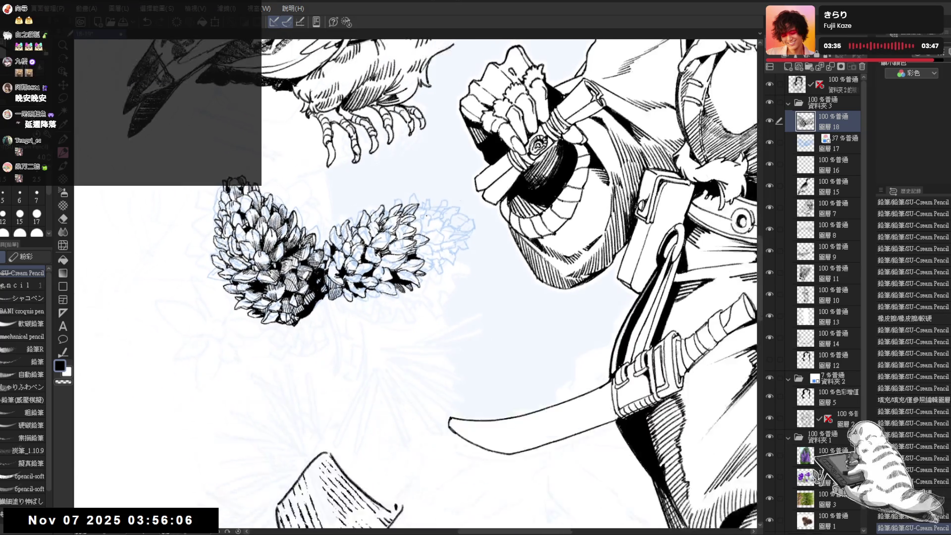
key("asciicircum")
key("asciicircum")
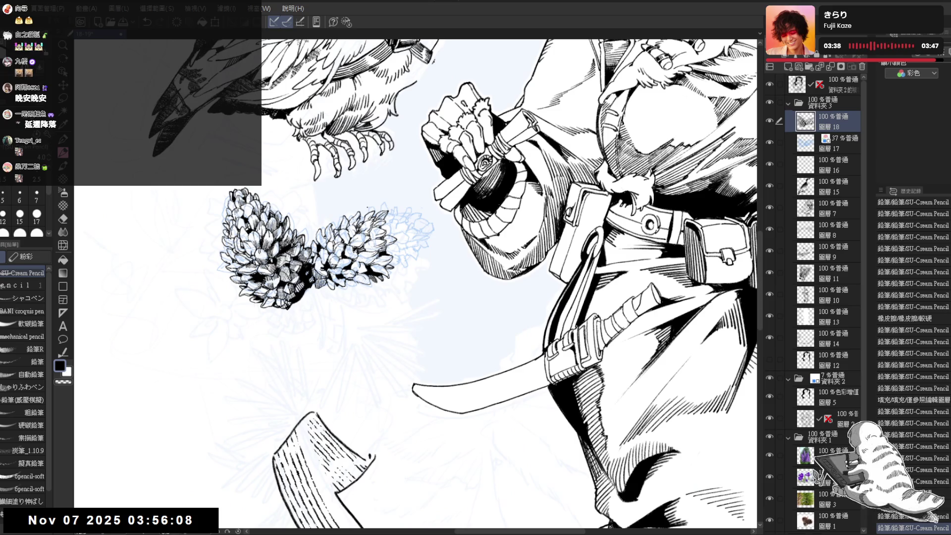
key("m")
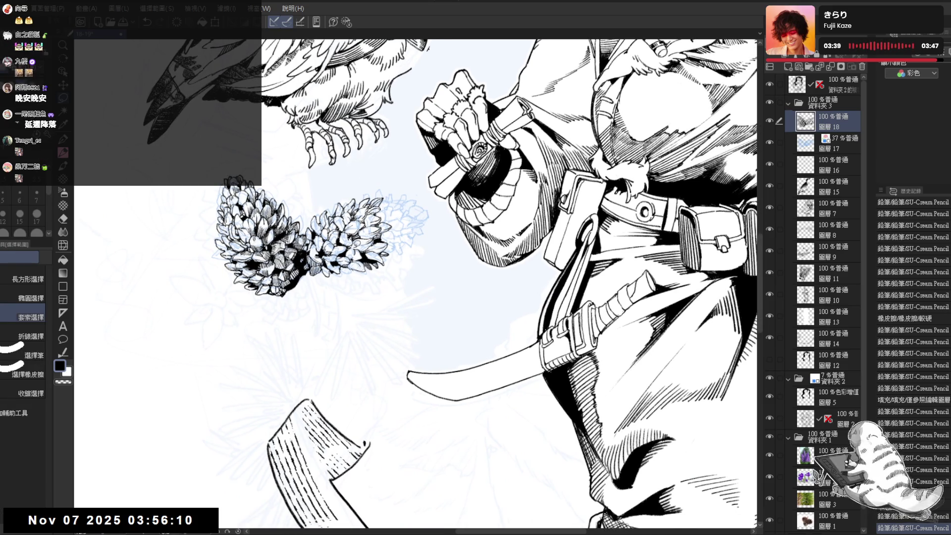
mouse_move(354, 244)
left_mouse_down()
mouse_move(352, 261)
mouse_move(398, 254)
mouse_move(394, 246)
mouse_move(374, 239)
mouse_move(381, 264)
left_mouse_up()
key("ctrl+d")
key("e")
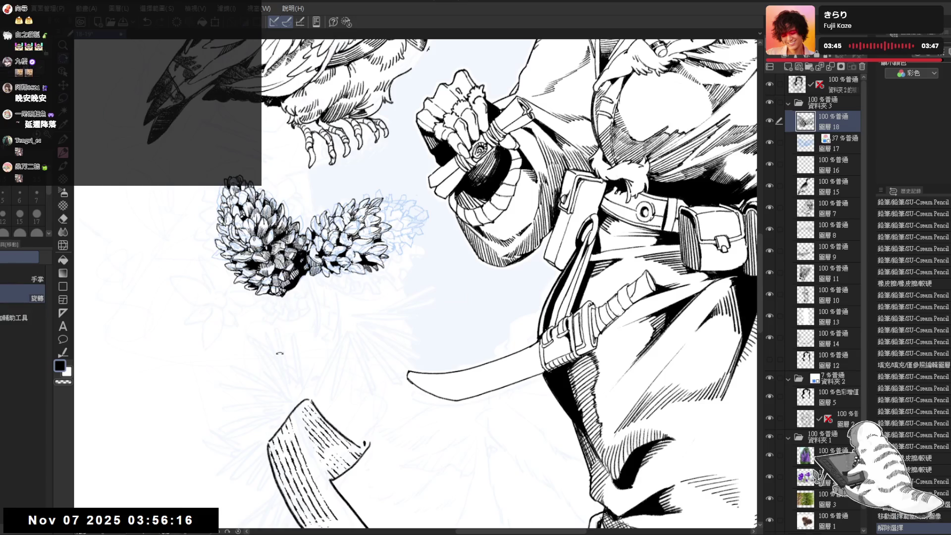
Erase the small stray marks just below the pine cone cluster
left_click_drag(369, 302, 368, 307)
key("p")
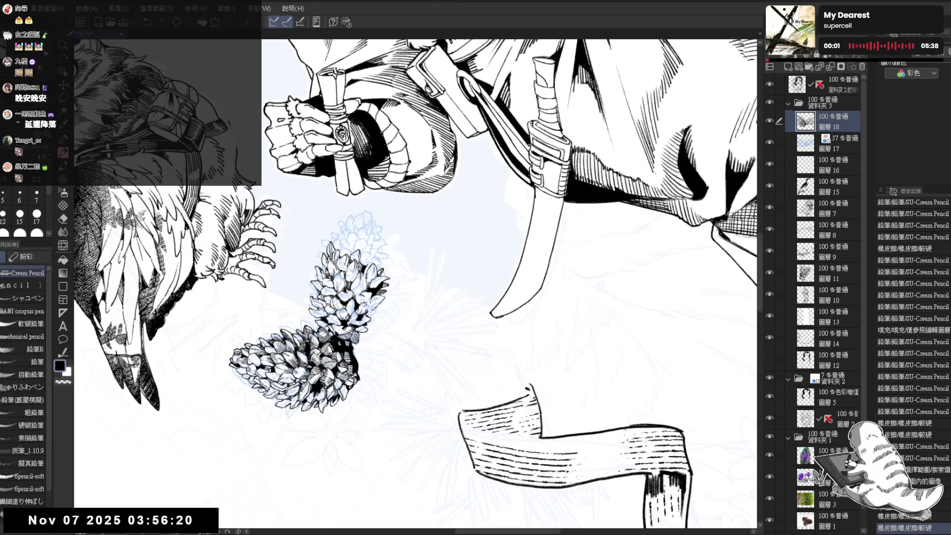
key("e")
left_click_drag(370, 306, 376, 315)
key("p")
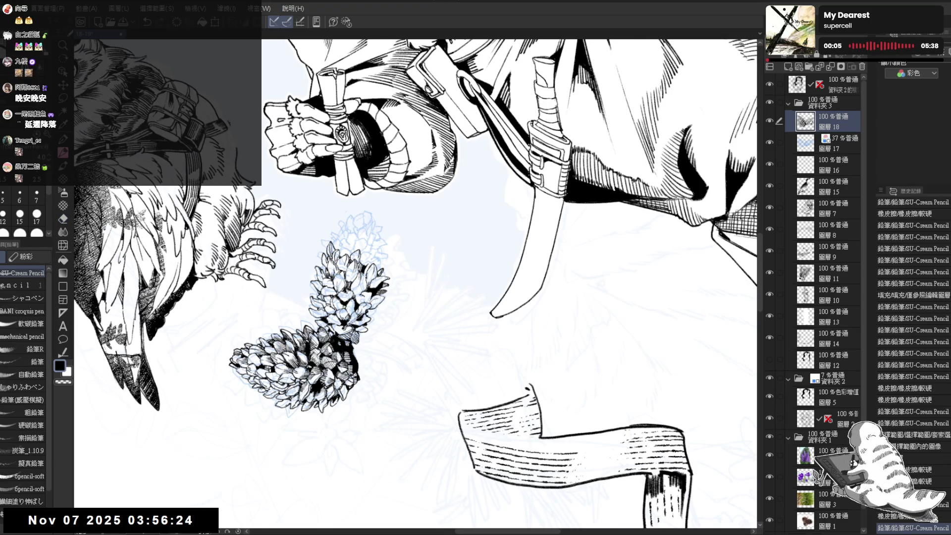
key("e")
key("p")
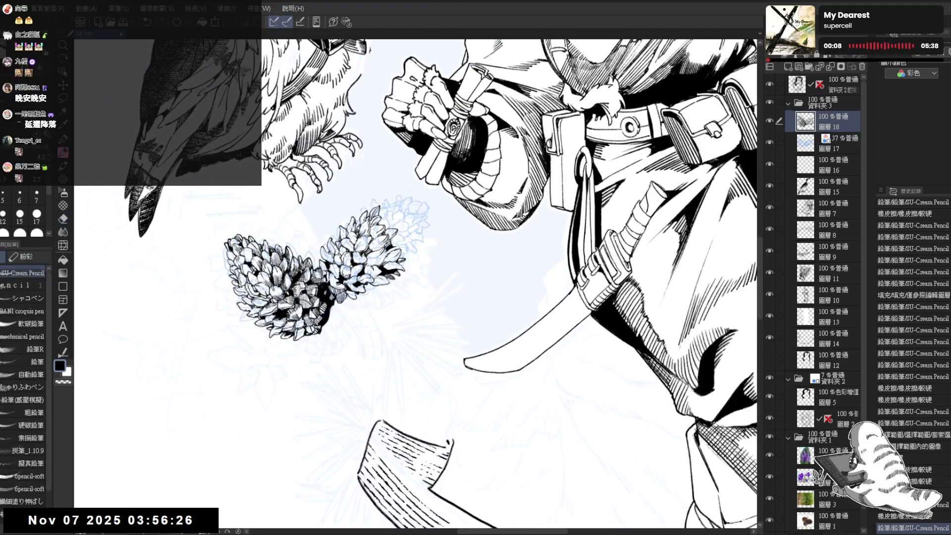
Erase small marks on the top pine cone and add a short pencil stroke
left_click_drag(416, 282, 376, 317)
key("e")
left_click_drag(370, 262, 371, 275)
key("p")
left_click_drag(395, 399, 371, 428)
key("space")
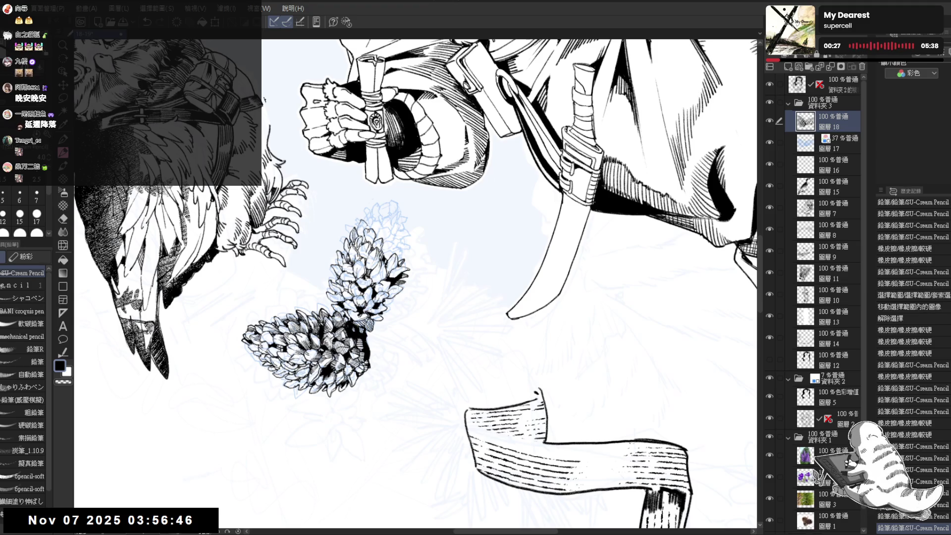
Add several short dark accents to the upper pine cone, then reset rotation and zoom
left_click_drag(416, 282, 424, 278)
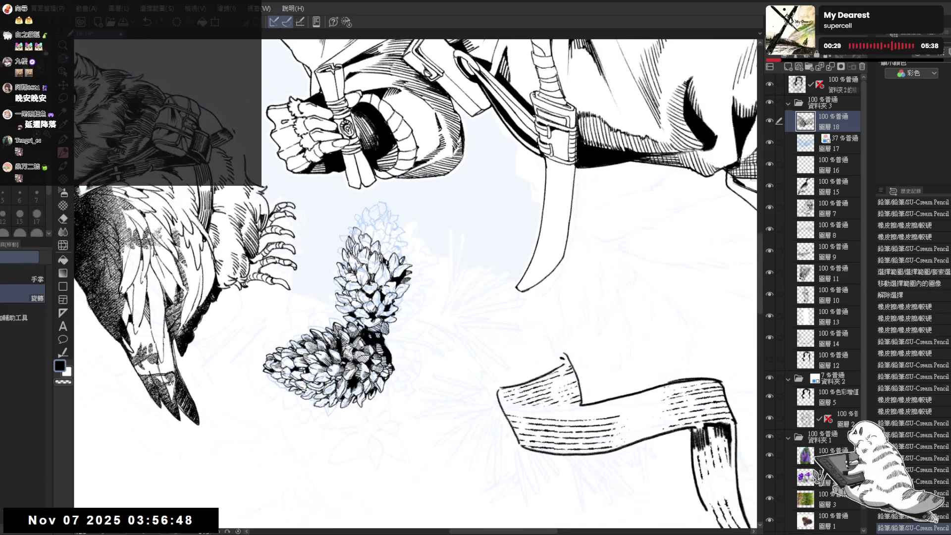
scroll(357, 213, "up", 2)
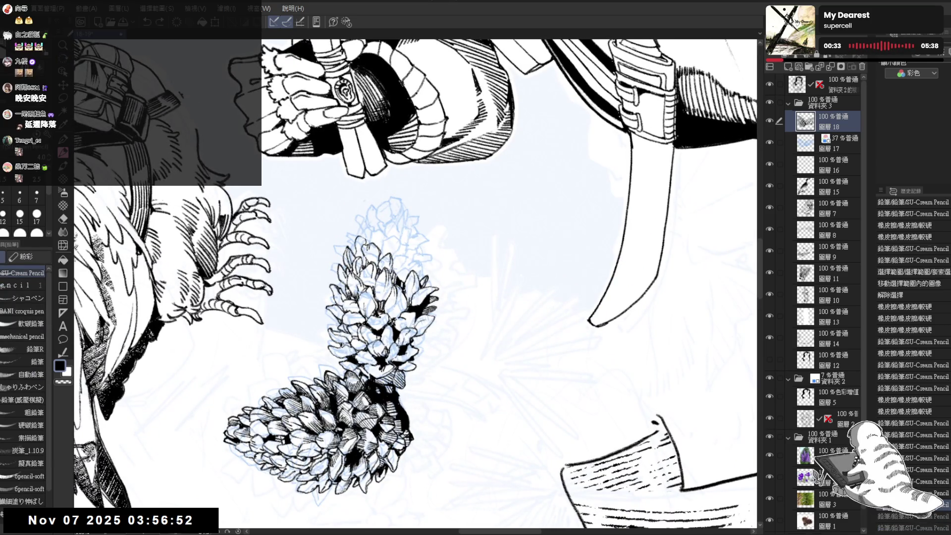
left_click_drag(358, 236, 362, 255)
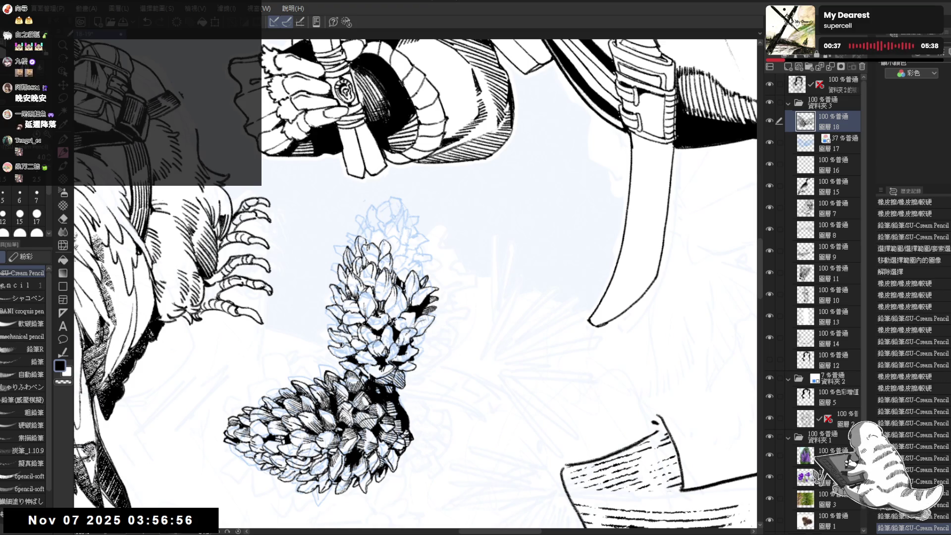
mouse_move(383, 241)
left_mouse_down()
mouse_move(383, 255)
mouse_move(393, 225)
mouse_move(412, 258)
mouse_move(398, 279)
left_mouse_up()
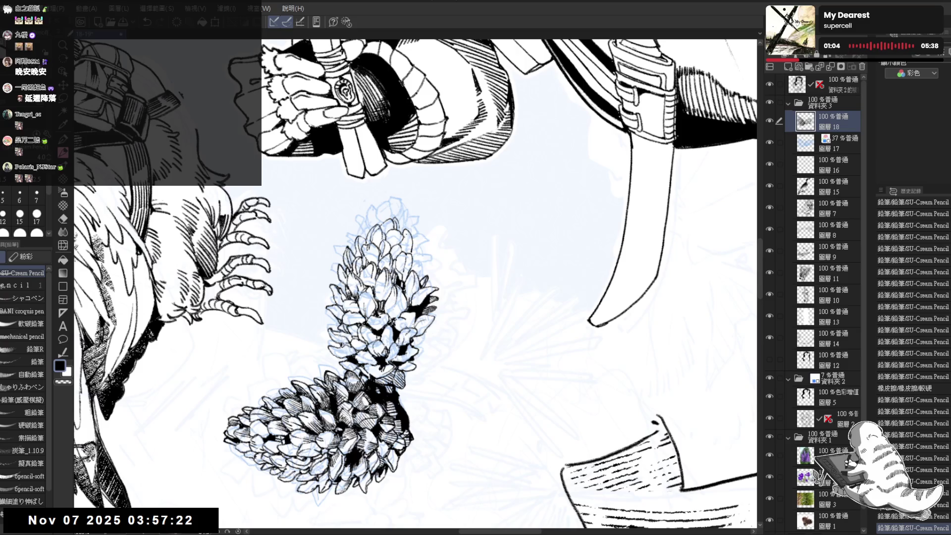
left_click_drag(409, 242, 417, 255)
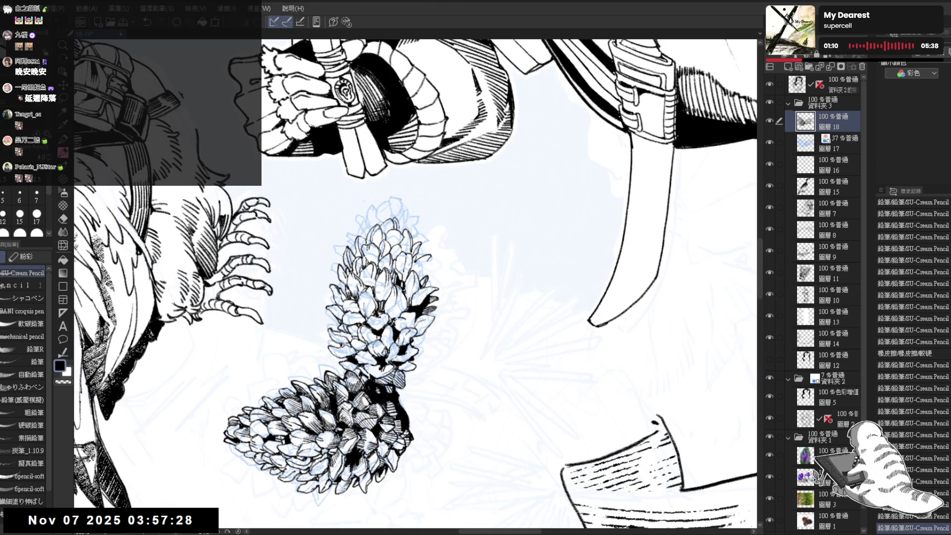
mouse_move(415, 267)
left_mouse_down()
mouse_move(423, 274)
mouse_move(426, 266)
left_mouse_up()
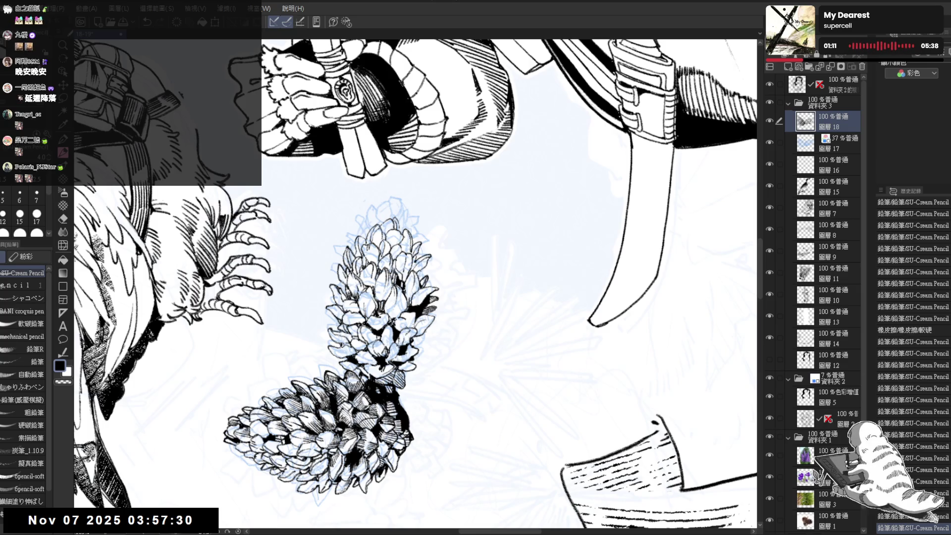
left_click_drag(392, 346, 402, 357)
key("minus")
key("ctrl+minus")
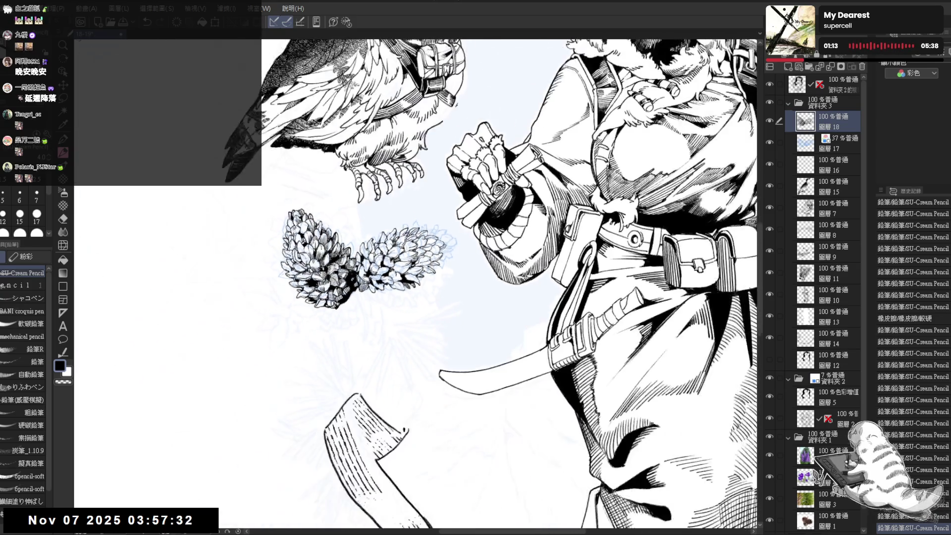
key("ctrl+plus")
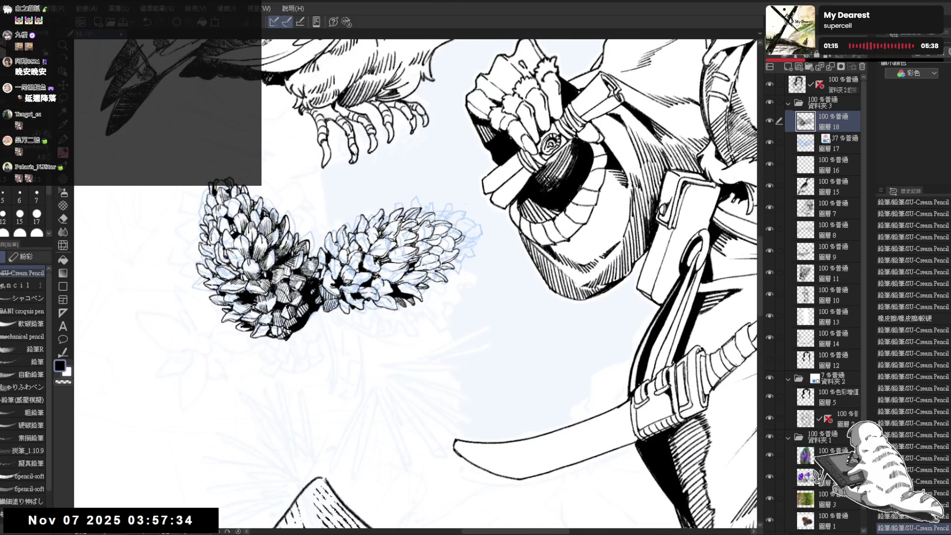
Delete the blue pine-cone sketch layer 17
left_click(839, 144)
left_click(861, 67)
key("space")
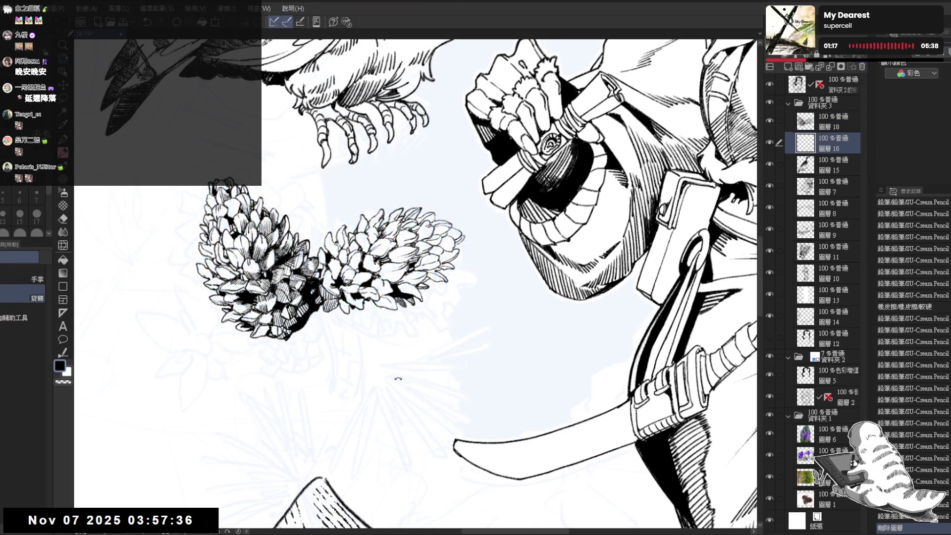
mouse_move(399, 378)
left_mouse_down()
mouse_move(393, 403)
mouse_move(450, 333)
left_mouse_up()
Erase a small spot on the pine cone and add a small pencil mark on layer 18
key("e")
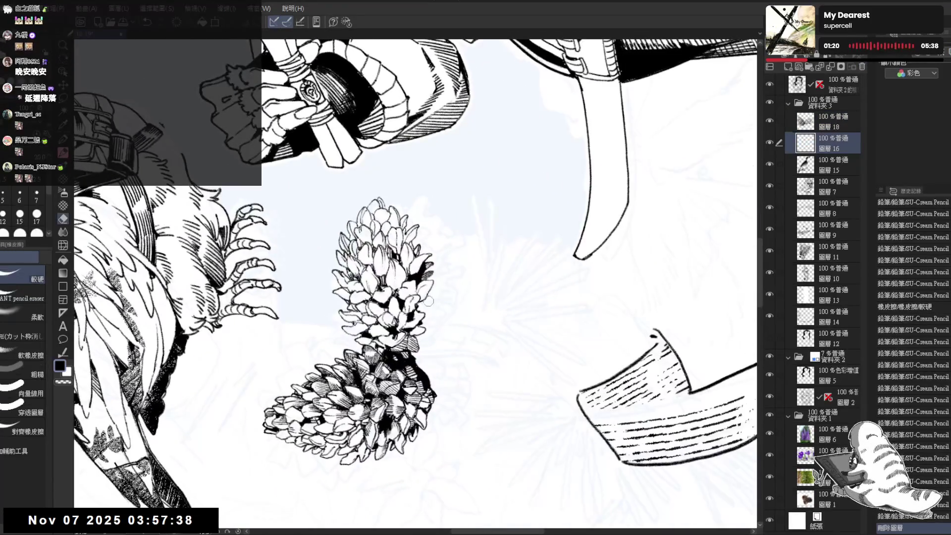
left_click_drag(428, 300, 429, 304)
key("p")
key("alt+bracketright")
key("e")
key("p")
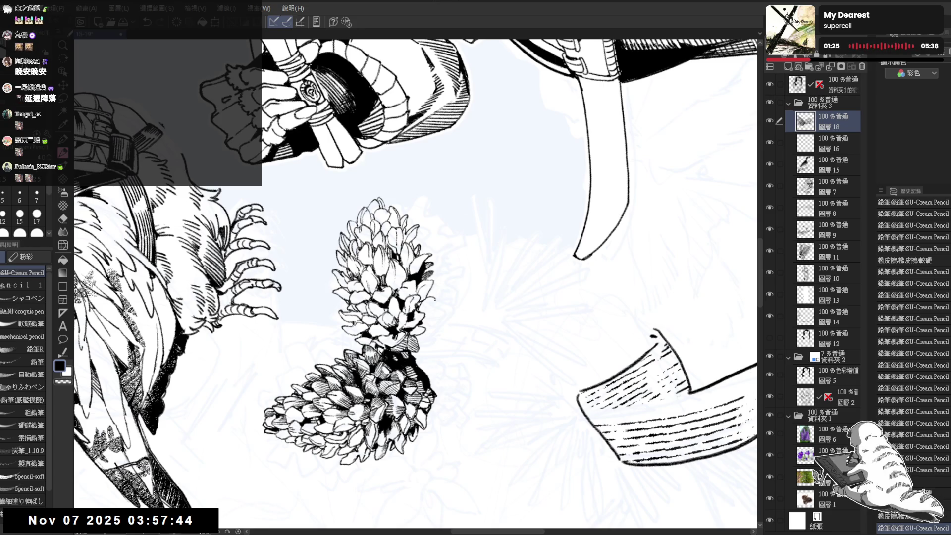
left_click_drag(435, 299, 434, 304)
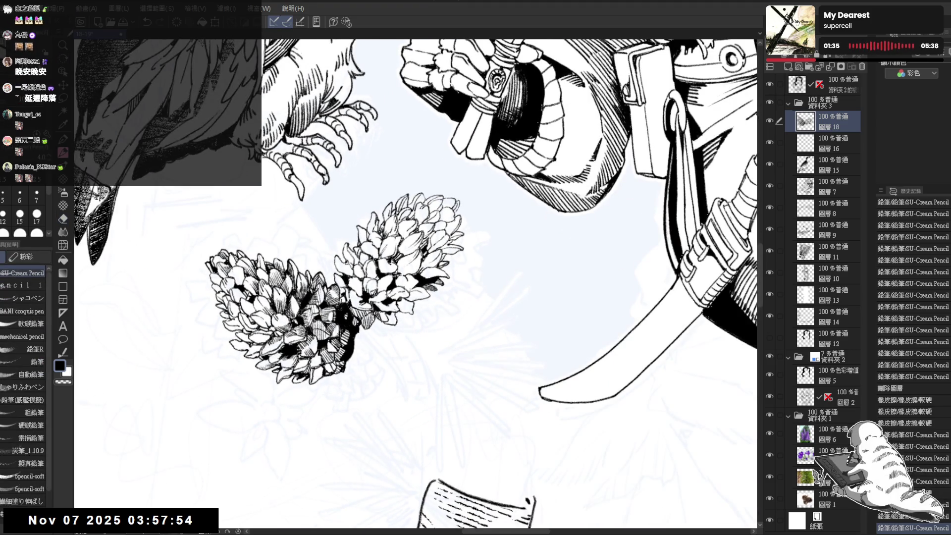
Undo the last strokes and add small hatch marks along the pine cones
key("ctrl+z")
key("ctrl+z")
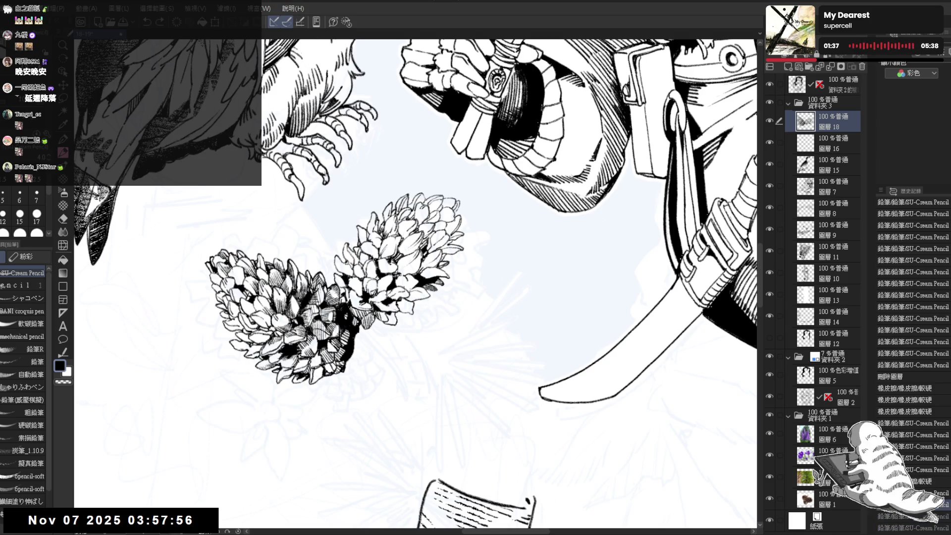
left_click(384, 317)
left_click_drag(387, 311, 392, 324)
left_click_drag(389, 312, 399, 320)
left_click_drag(396, 311, 401, 320)
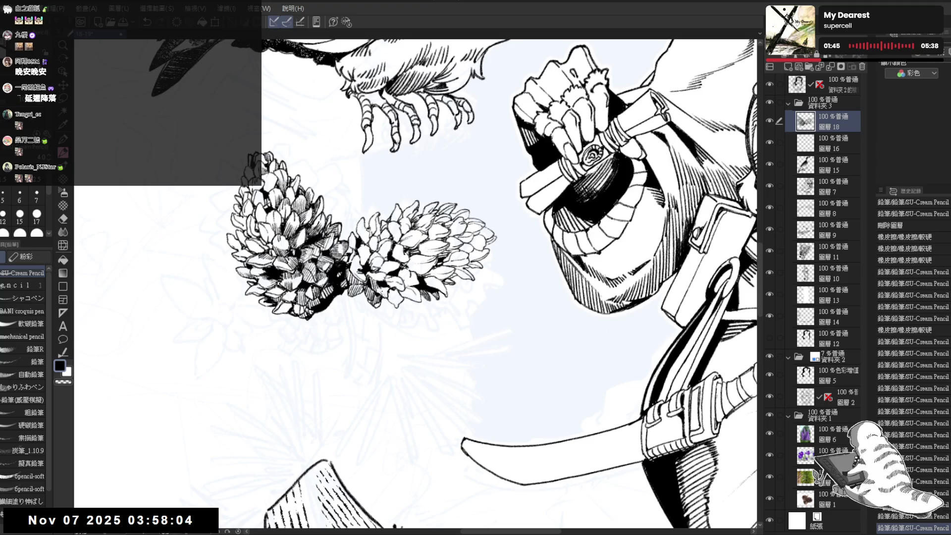
left_click_drag(385, 283, 388, 292)
left_click_drag(386, 284, 393, 303)
key("e")
key("p")
left_click_drag(391, 288, 399, 302)
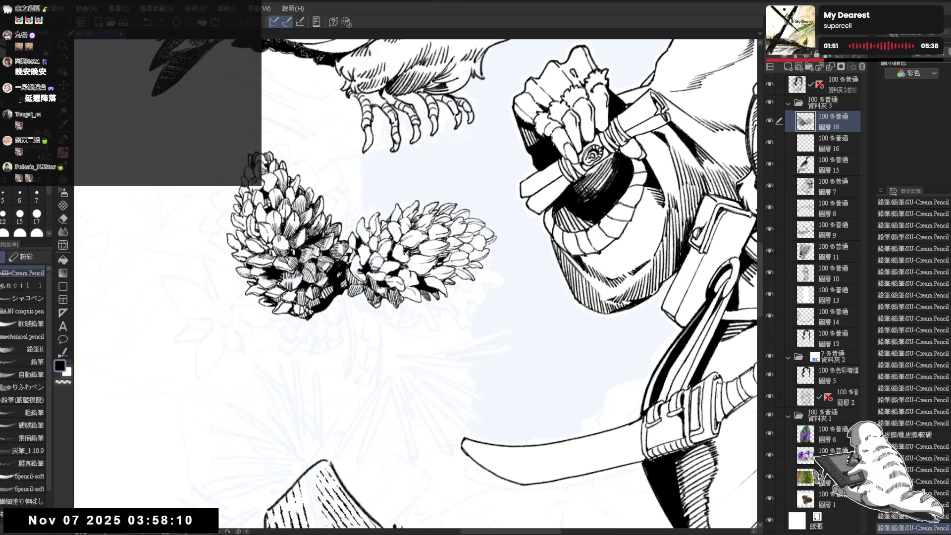
Hatch the pine cone with short strokes and darken a stroke on the right cone
key("asciicircum")
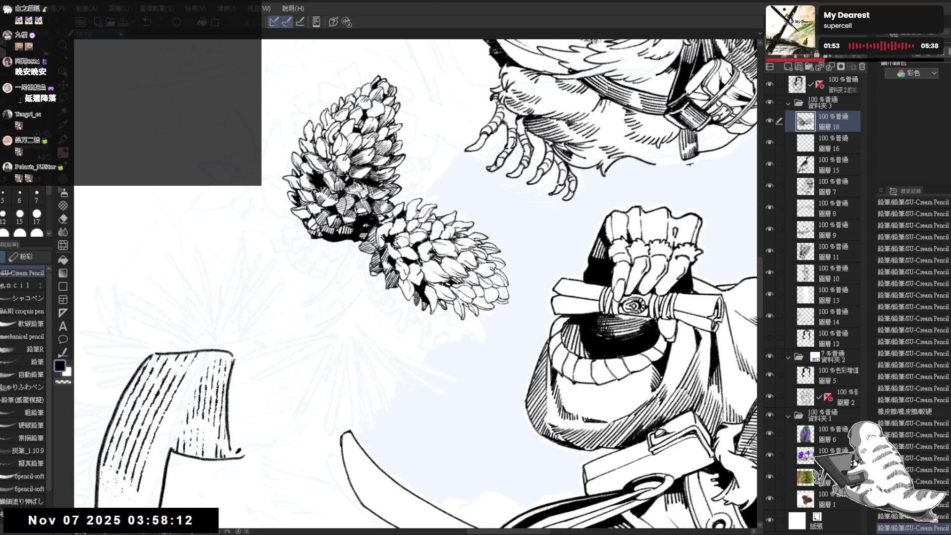
left_click_drag(406, 280, 411, 294)
left_click_drag(408, 282, 411, 294)
left_click_drag(409, 281, 420, 298)
key("minus")
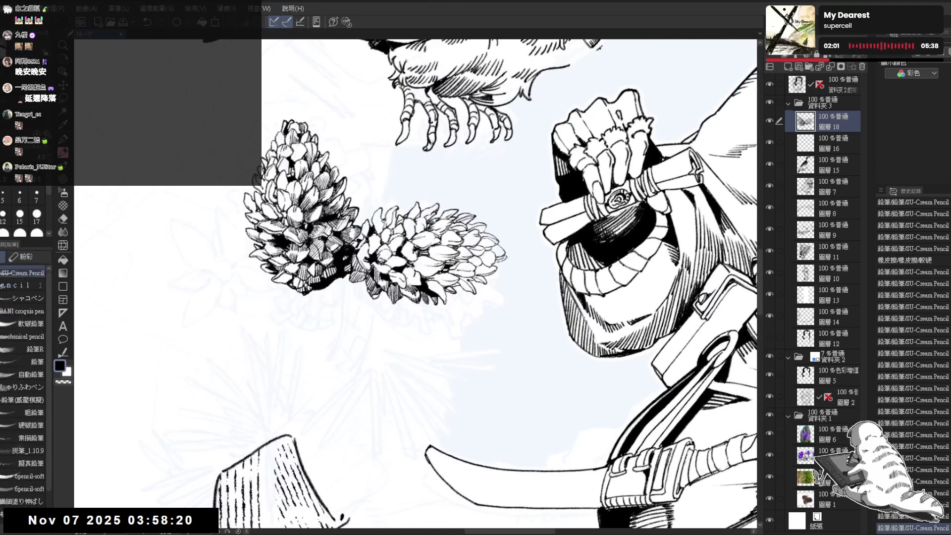
left_click_drag(425, 280, 429, 289)
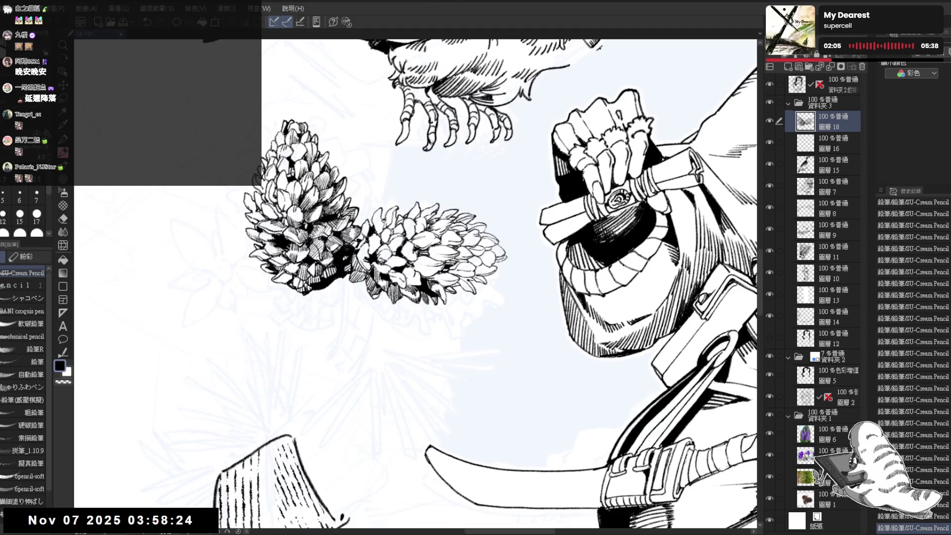
left_click_drag(443, 289, 441, 300)
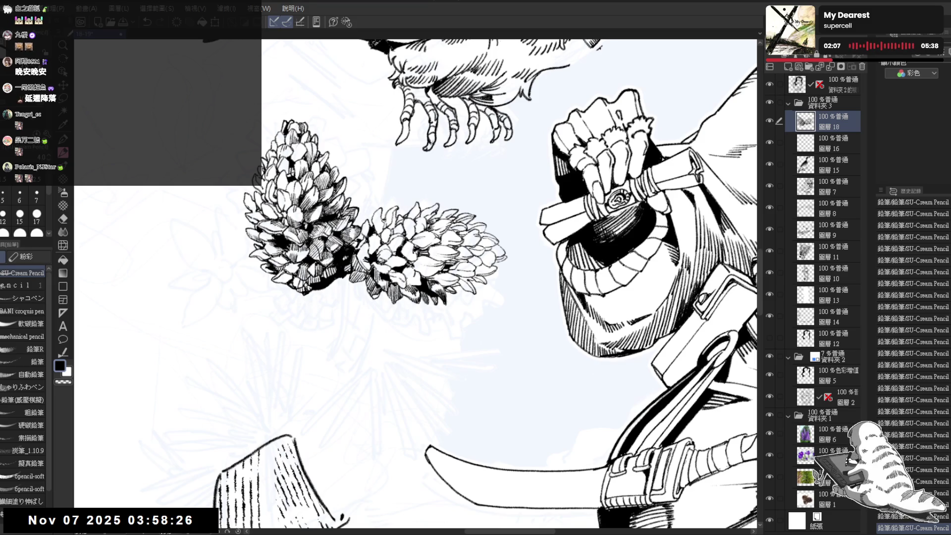
scroll(383, 273, "down", 3)
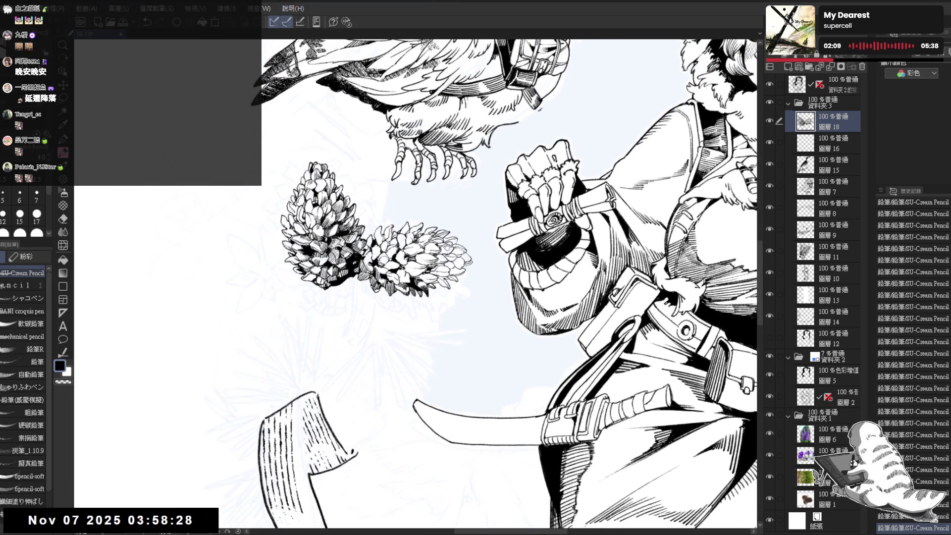
left_click_drag(472, 283, 447, 271)
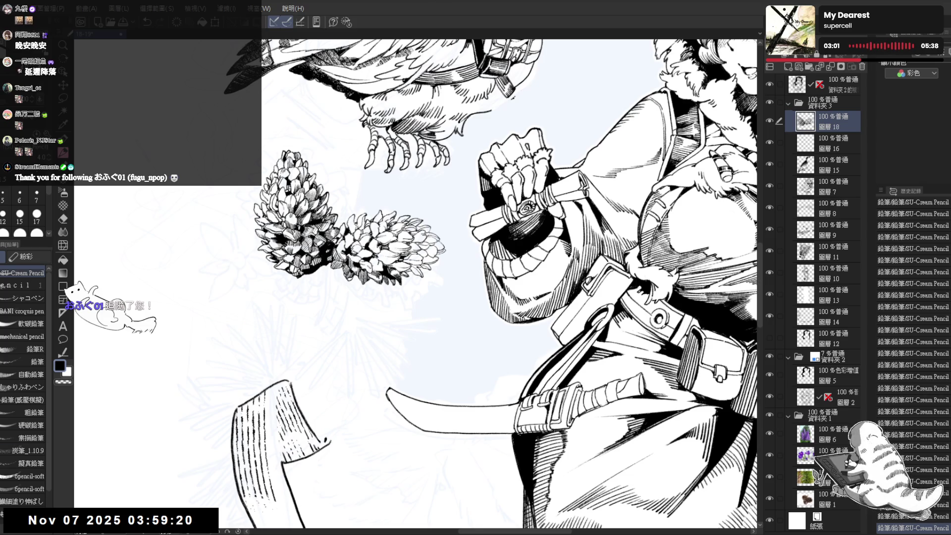
Zoom in on the pine cones and add small hatch strokes
key("ctrl+plus")
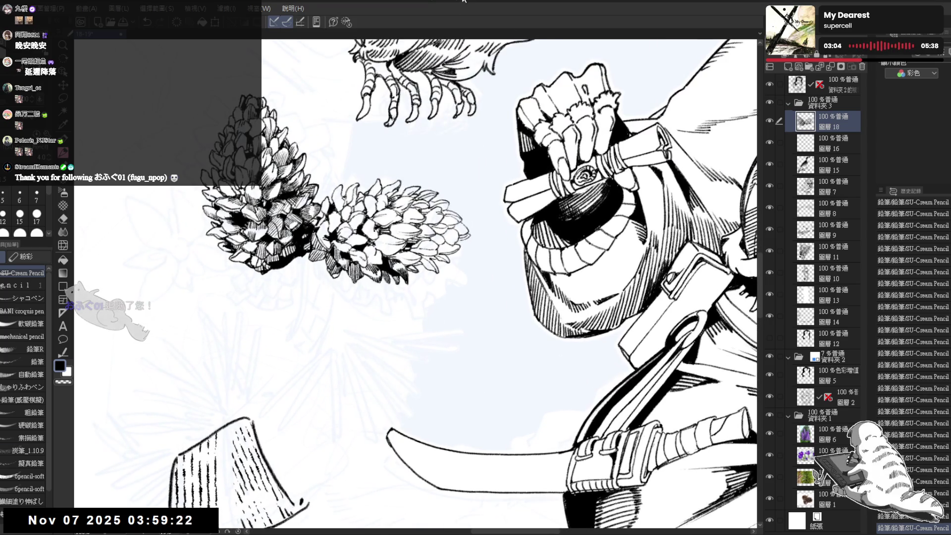
key("minus")
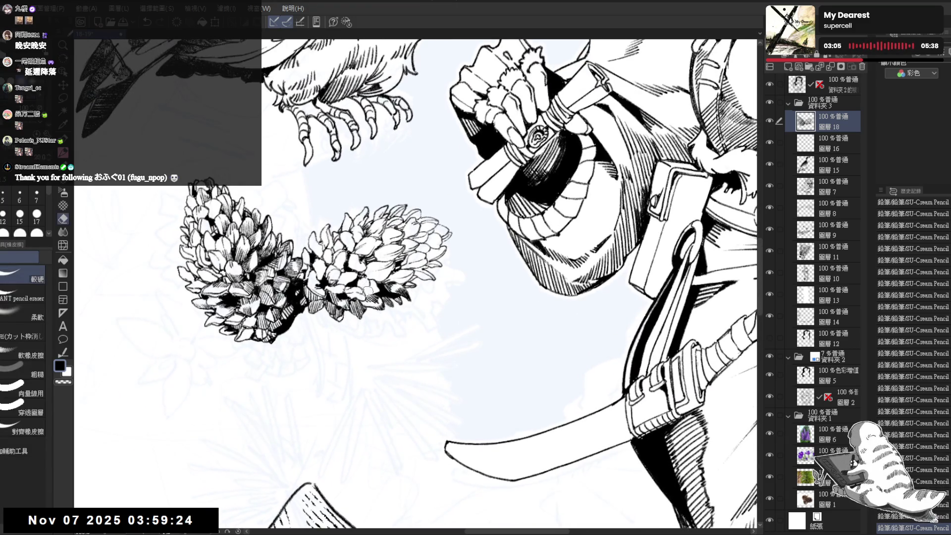
key("minus")
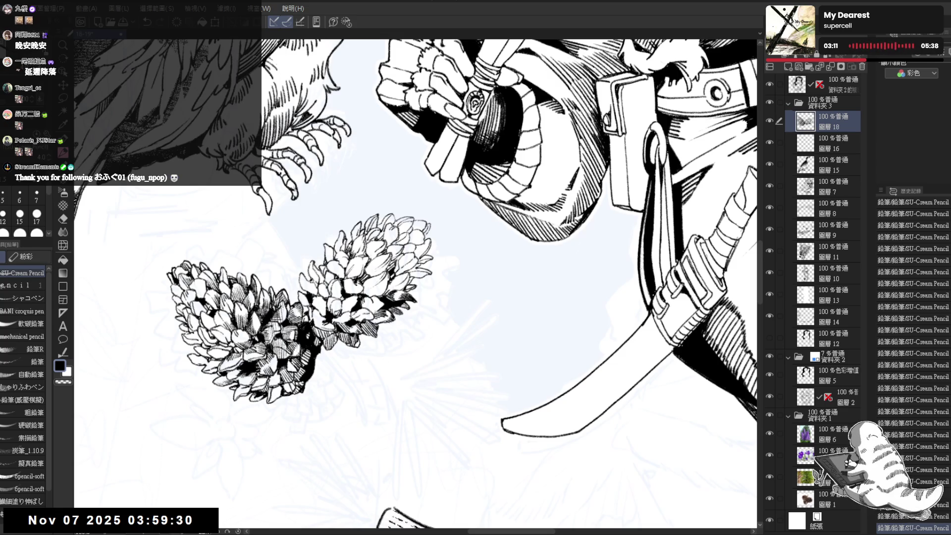
mouse_move(366, 297)
left_mouse_down()
mouse_move(373, 305)
mouse_move(384, 292)
mouse_move(377, 284)
left_mouse_up()
key("e")
key("p")
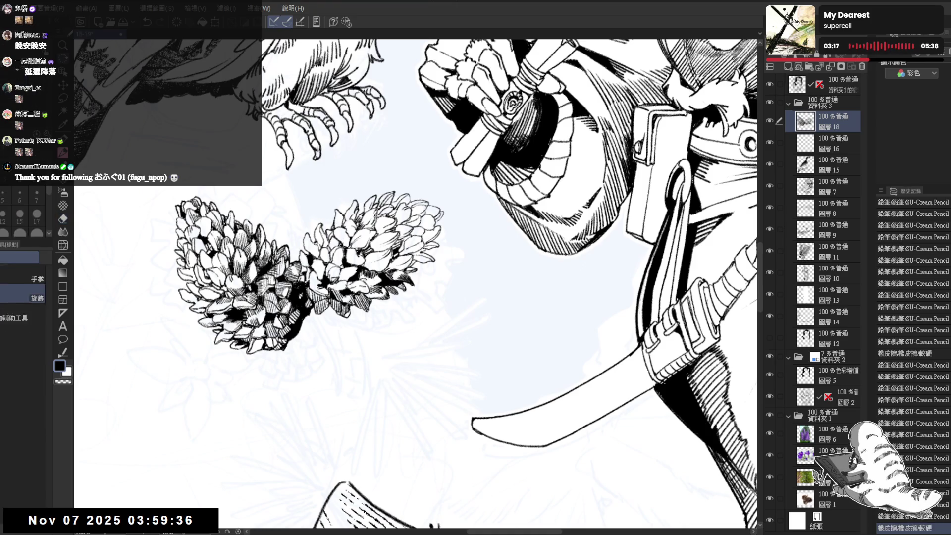
left_click_drag(366, 297, 373, 305)
With the cone turned upright, add more short hatching strokes inside it
key("-")
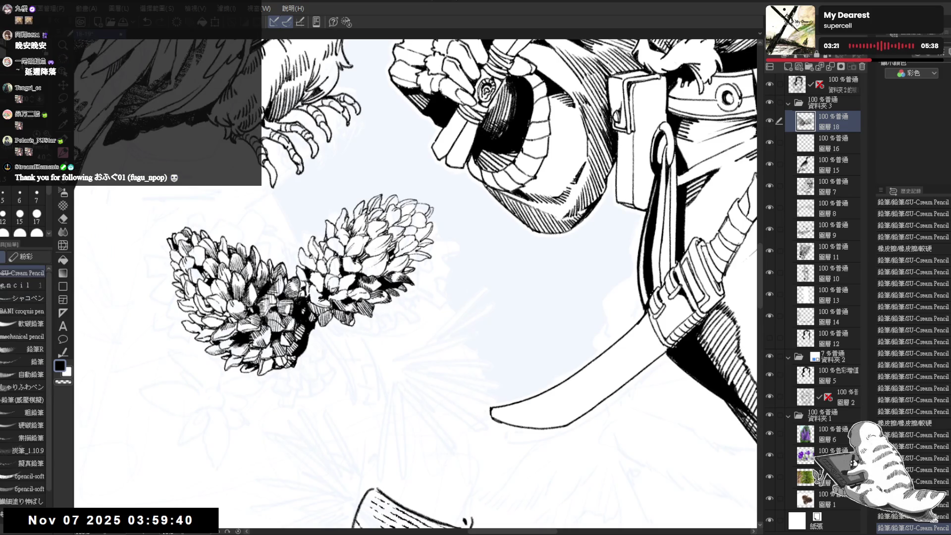
key("-")
key("-")
key("-")
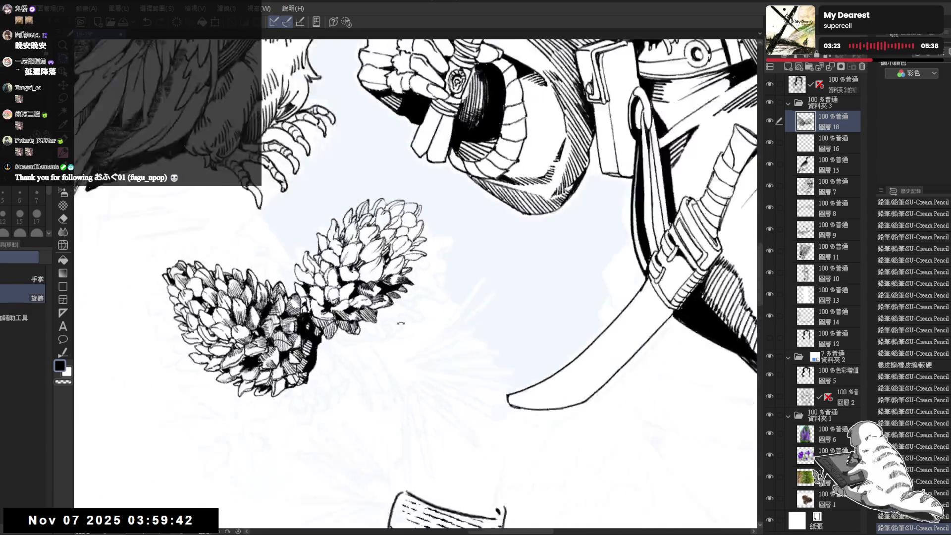
mouse_move(371, 310)
left_mouse_down()
mouse_move(380, 330)
mouse_move(389, 318)
left_mouse_up()
key("asciicircum")
key("asciicircum")
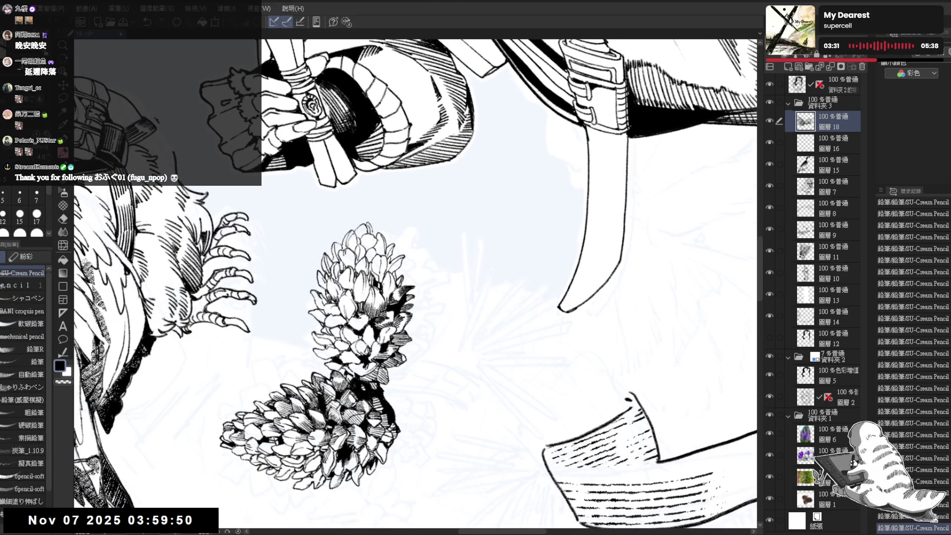
left_click_drag(384, 282, 385, 298)
left_click_drag(385, 287, 387, 306)
mouse_move(389, 285)
left_mouse_down()
mouse_move(389, 303)
mouse_move(394, 293)
left_mouse_up()
mouse_move(393, 281)
left_mouse_down()
mouse_move(347, 322)
mouse_move(396, 292)
left_mouse_up()
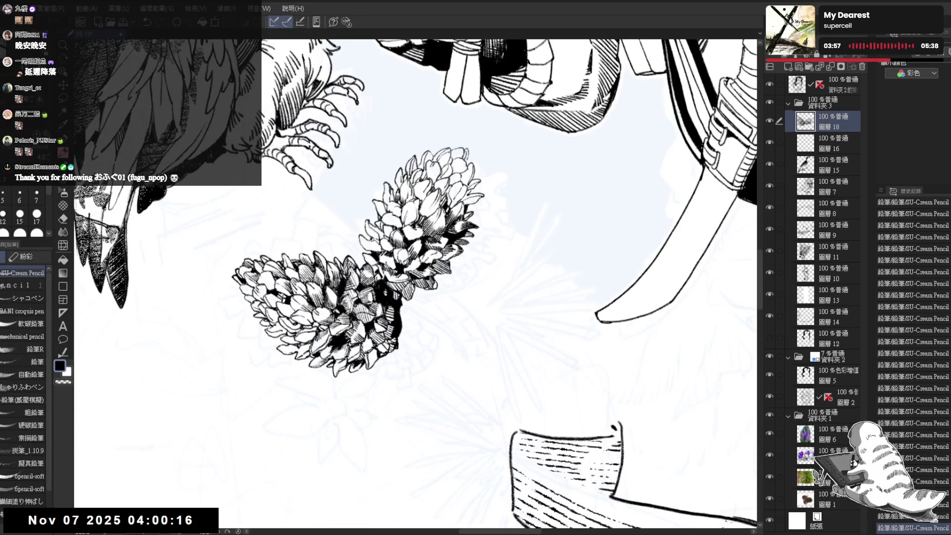
Add a few short hatching strokes on the pine cone flowers
key("e")
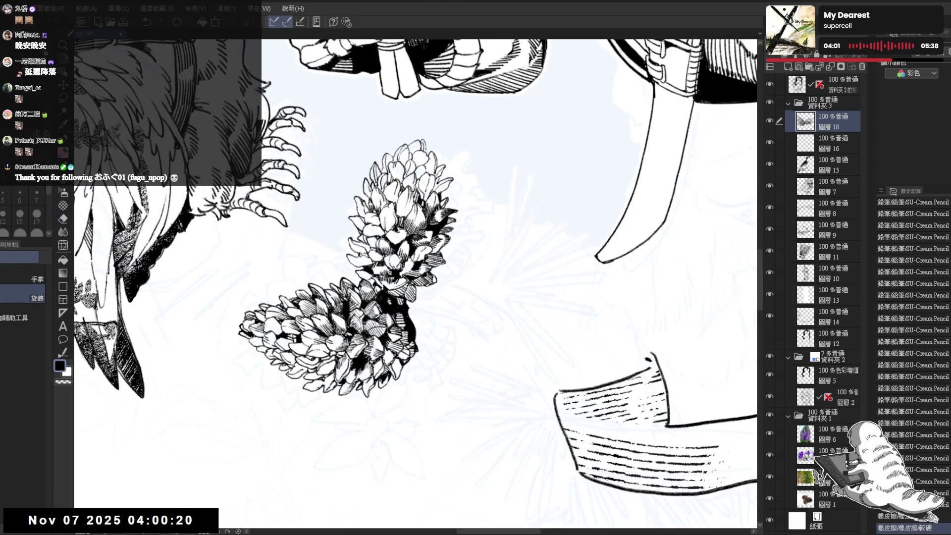
mouse_move(298, 248)
left_mouse_down()
mouse_move(315, 213)
mouse_move(292, 247)
left_mouse_up()
key("p")
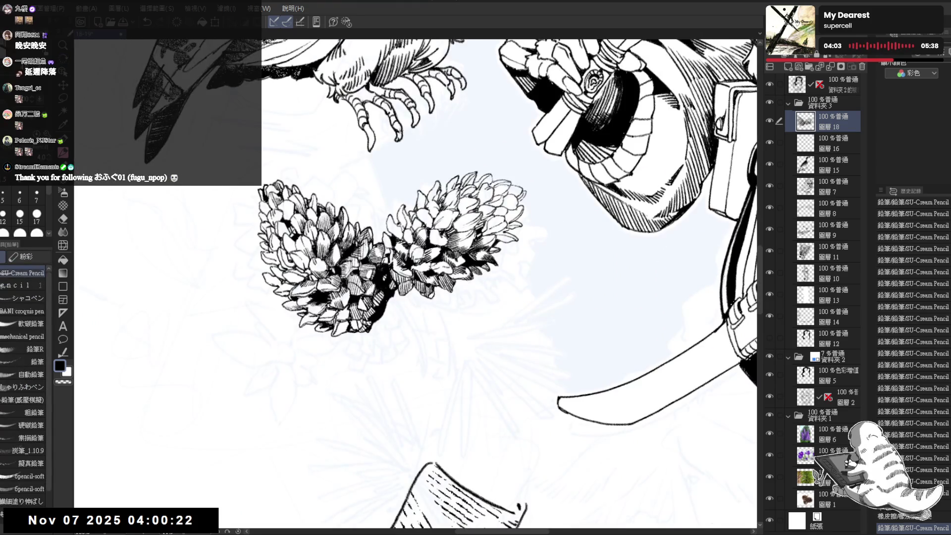
mouse_move(385, 250)
left_mouse_down()
mouse_move(386, 258)
mouse_move(388, 251)
left_mouse_up()
scroll(390, 246, "down", 3)
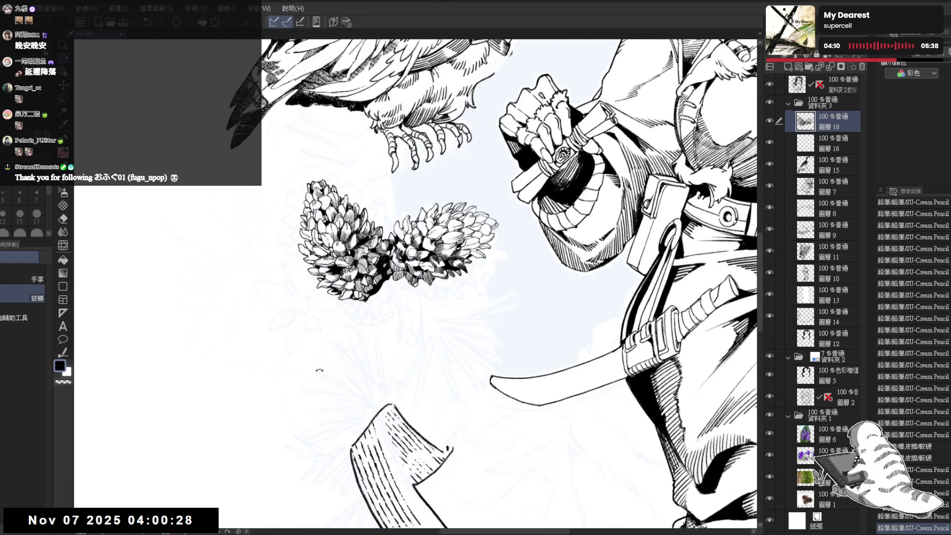
left_click_drag(319, 369, 337, 384)
left_click_drag(385, 253, 381, 261)
left_click_drag(347, 298, 366, 312)
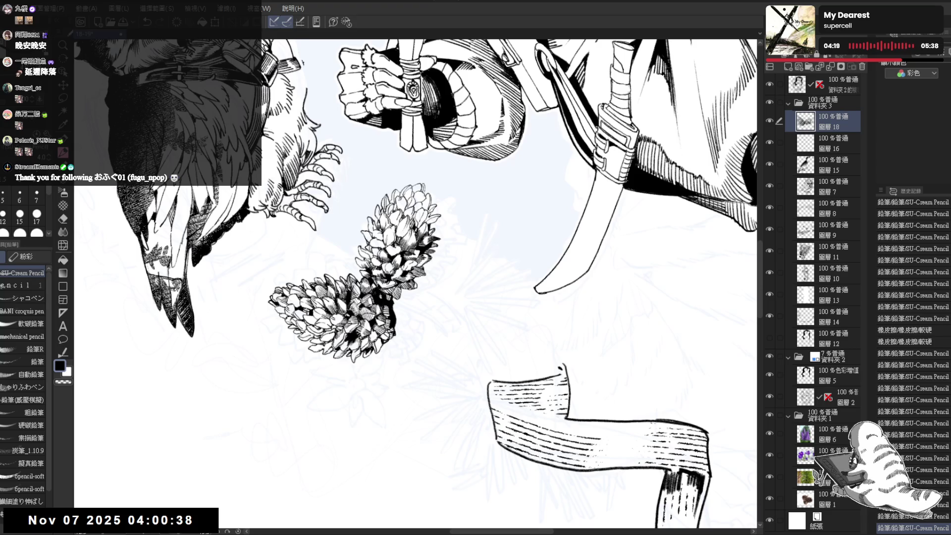
Turn the view so the pine cones stand vertically, ready for erasing
left_click_drag(416, 277, 486, 356)
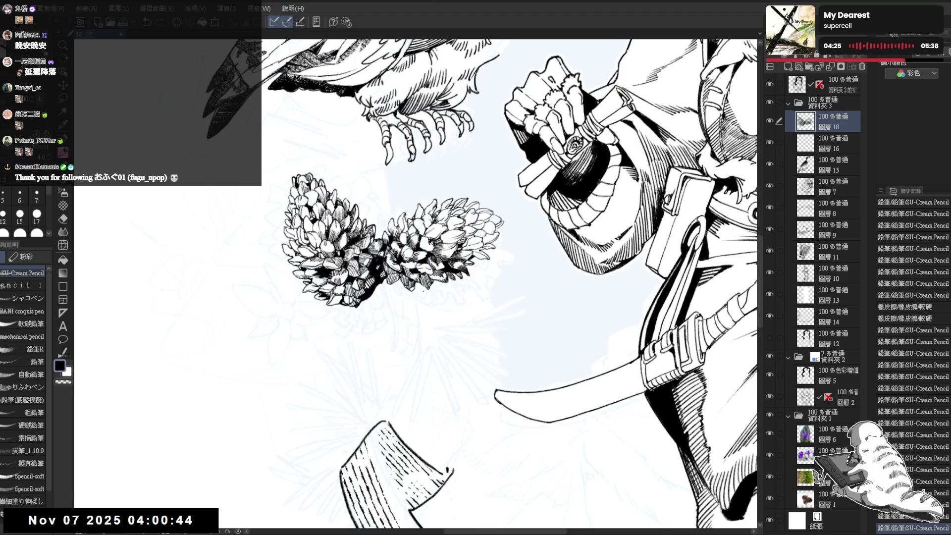
mouse_move(443, 269)
left_mouse_down()
mouse_move(435, 297)
mouse_move(380, 340)
mouse_move(410, 291)
left_mouse_up()
key("e")
key("p")
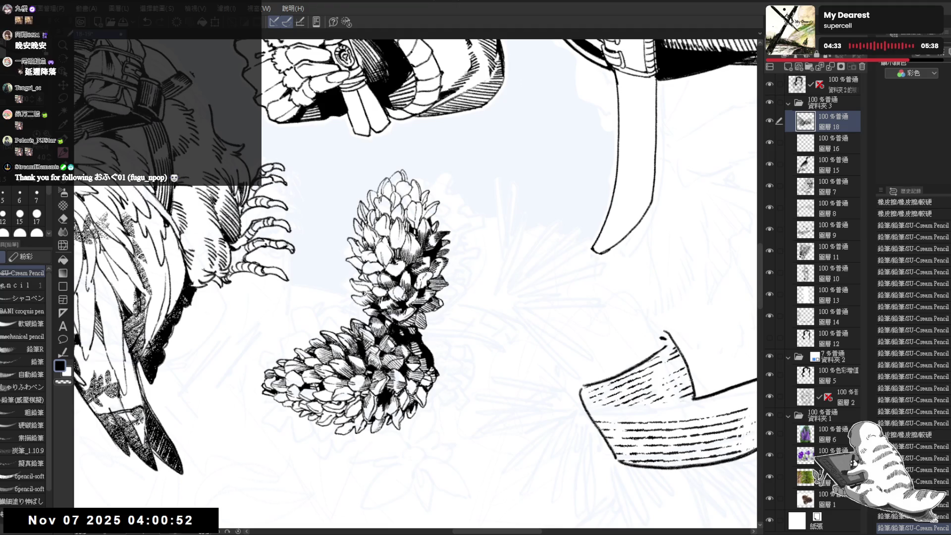
key("e")
key("minus")
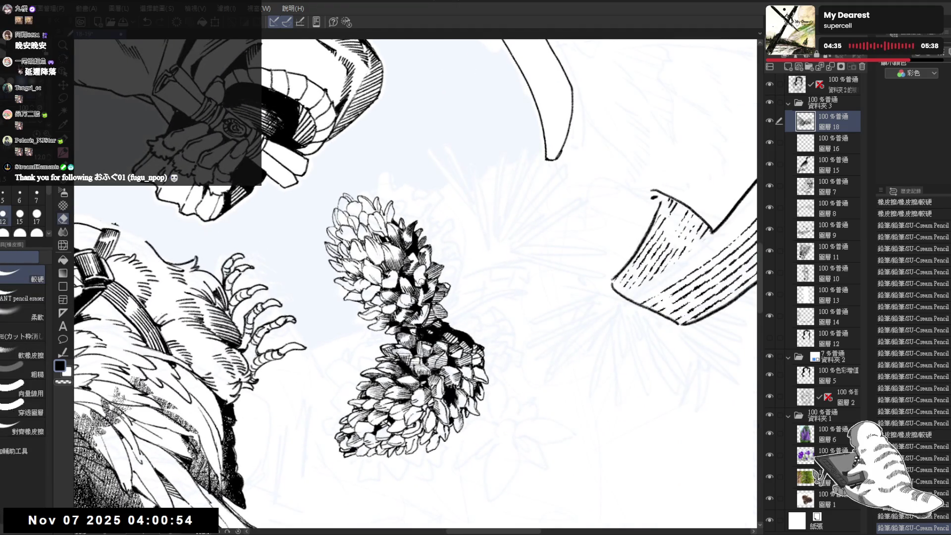
Erase small stray marks on the pine cones
key("p")
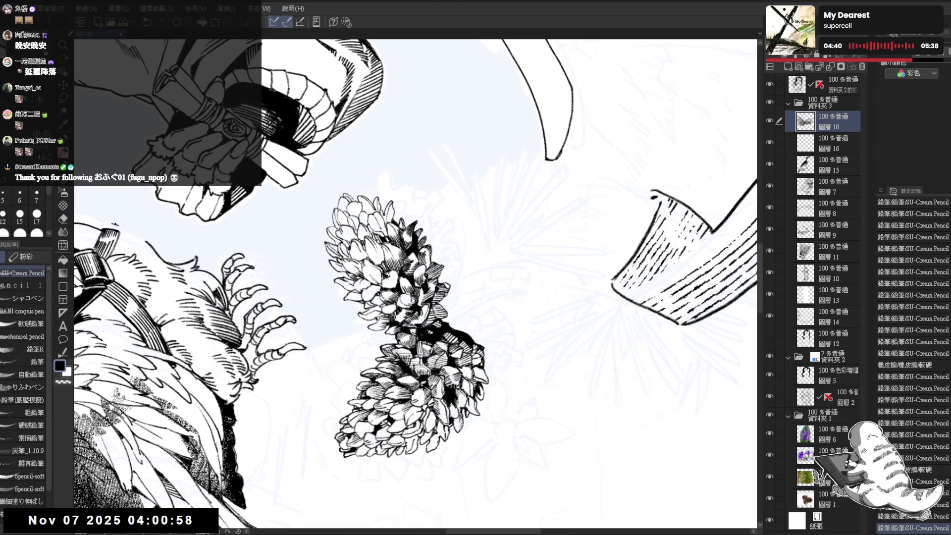
key("e")
key("p")
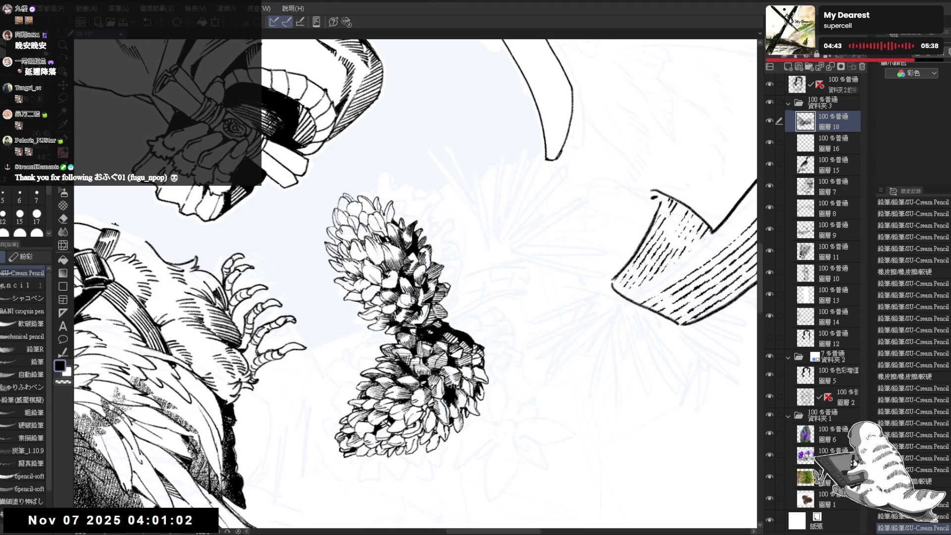
key("e")
mouse_move(416, 271)
left_mouse_down()
mouse_move(427, 276)
mouse_move(394, 295)
mouse_move(327, 247)
left_mouse_up()
key("p")
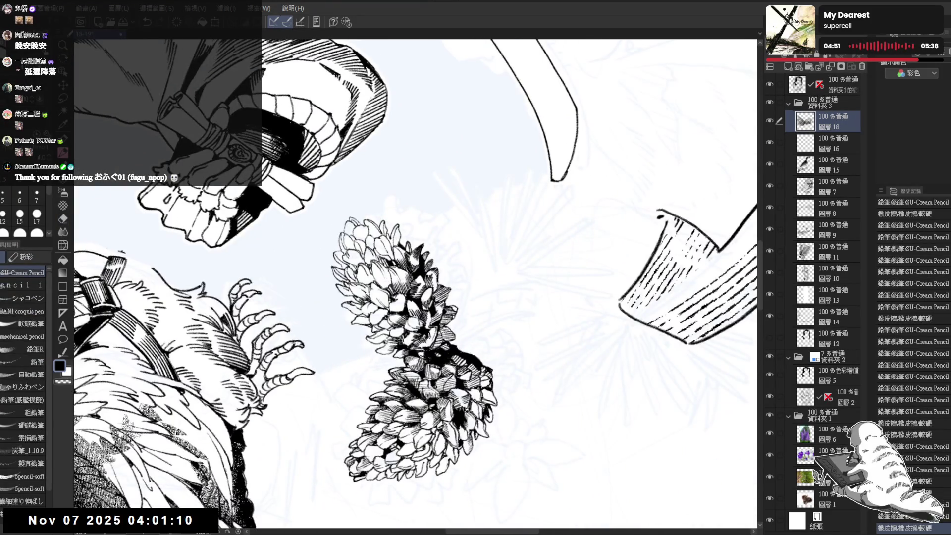
key("e")
left_click_drag(428, 288, 436, 294)
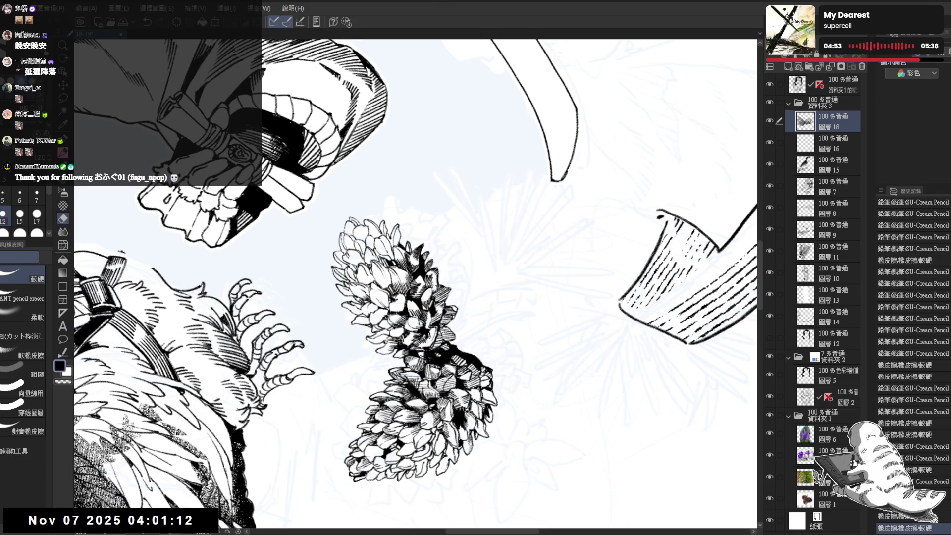
key("p")
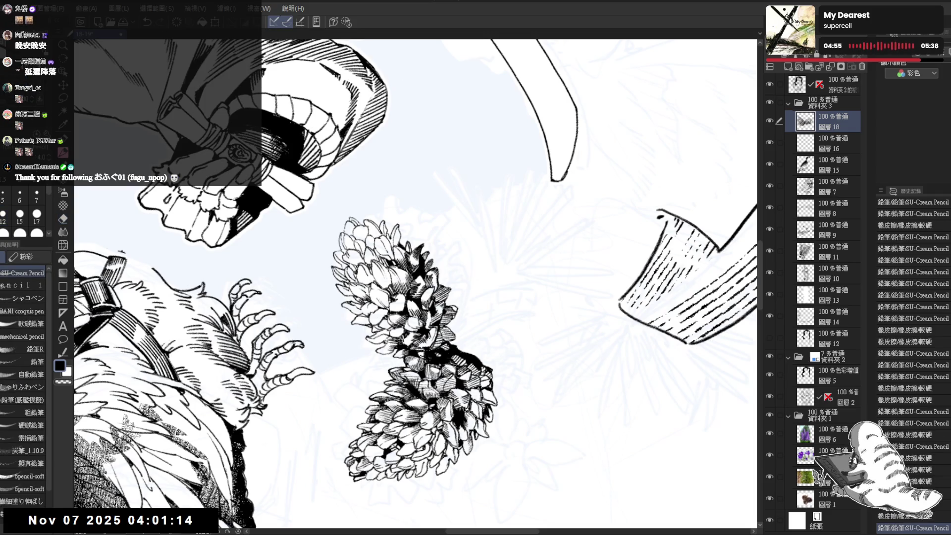
Erase another small stray mark and undo the last pencil stroke
left_click_drag(426, 297, 455, 283)
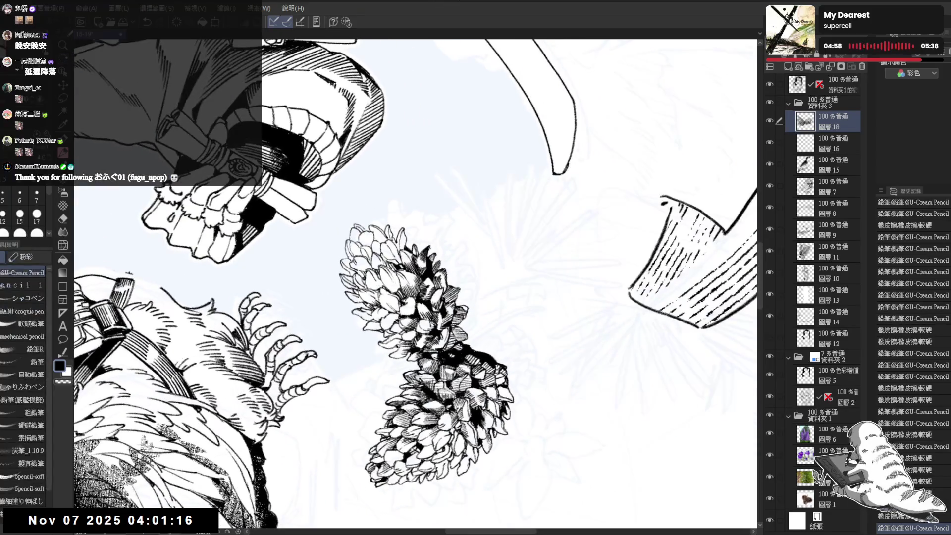
key("e")
left_click_drag(430, 245, 431, 249)
key("p")
key("e")
key("p")
key("shift+space")
left_click_drag(495, 248, 481, 297)
left_click_drag(406, 268, 361, 340)
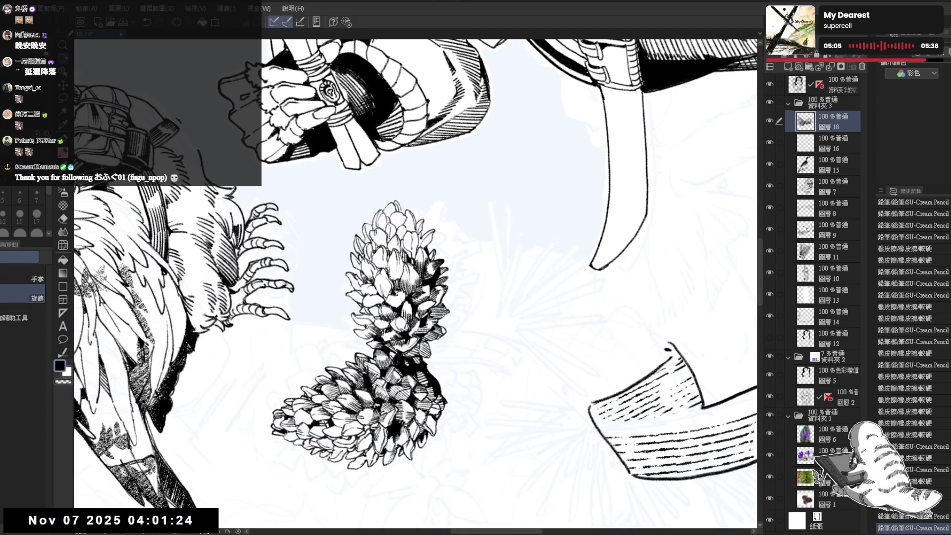
key("ctrl+z")
Add fine hatching strokes on the pine cones, erasing one small mark beside them
left_click_drag(389, 267, 393, 281)
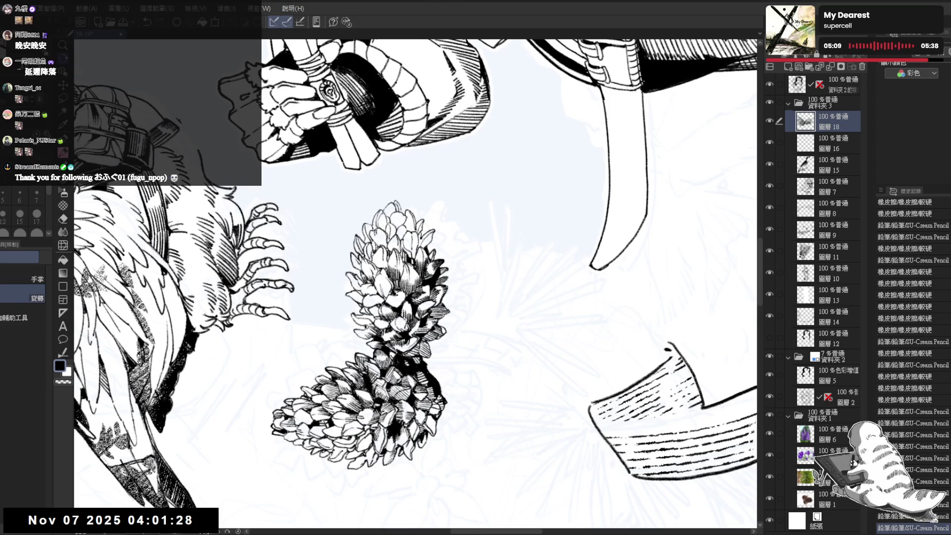
key("e")
left_click(398, 269)
key("p")
mouse_move(398, 269)
left_mouse_down()
mouse_move(421, 248)
mouse_move(401, 280)
left_mouse_up()
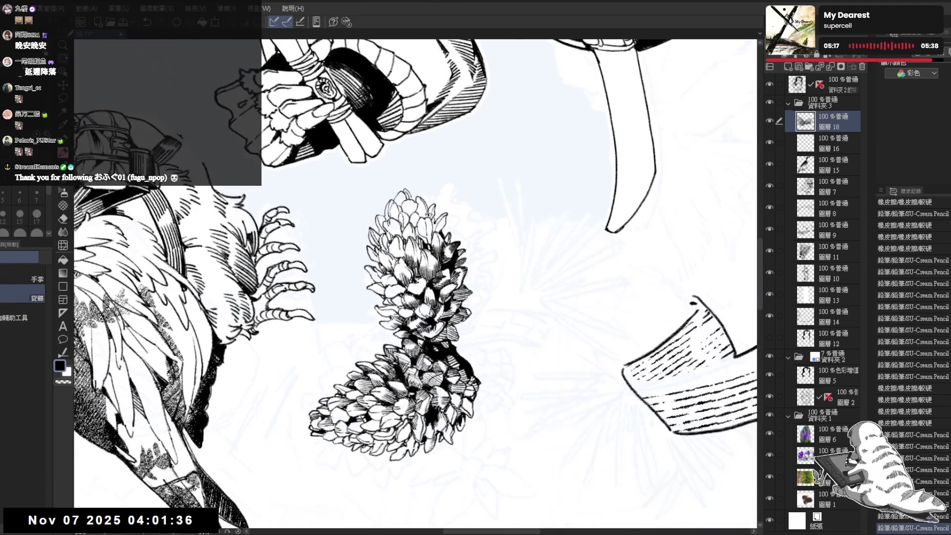
left_click_drag(400, 267, 400, 280)
left_click_drag(400, 267, 400, 279)
left_click_drag(399, 268, 400, 279)
left_click_drag(399, 267, 400, 280)
left_click_drag(399, 268, 400, 280)
left_click_drag(400, 268, 400, 279)
Undo the last two unwanted pencil strokes and turn the figure upright again
left_click_drag(415, 231, 419, 237)
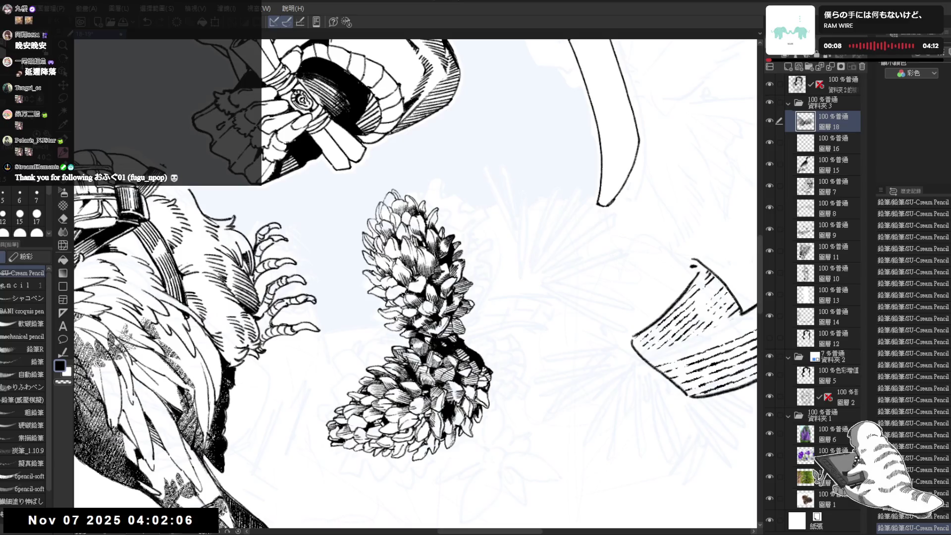
key("ctrl+z")
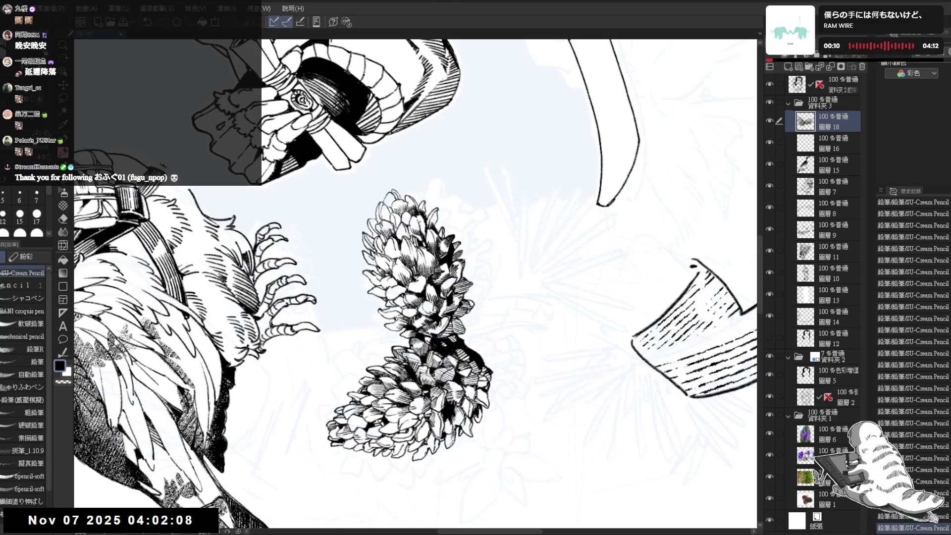
key("ctrl+z")
key("ctrl+z")
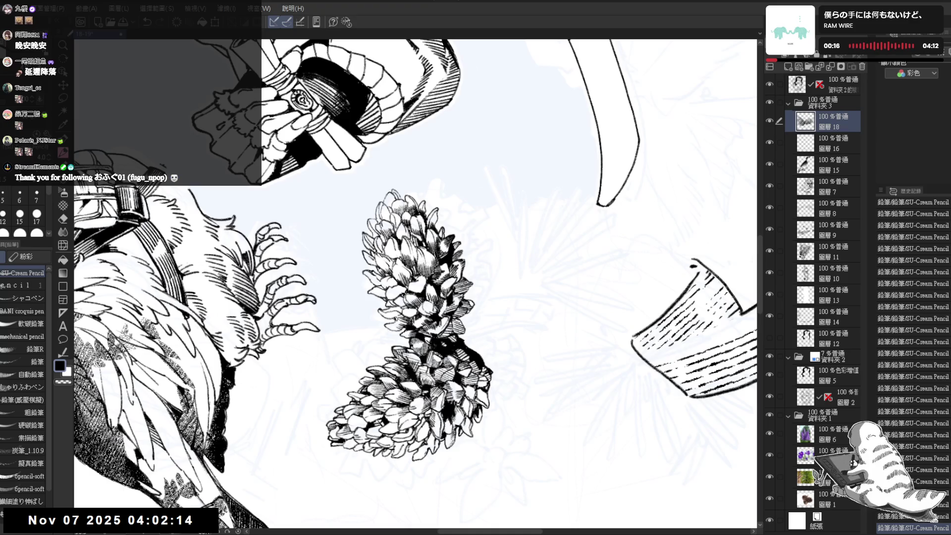
left_click_drag(481, 269, 431, 372)
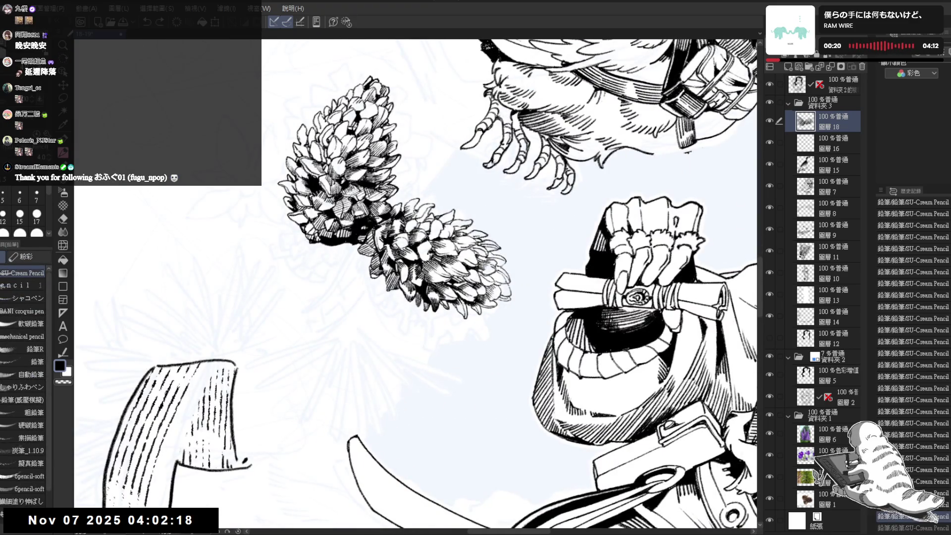
Rotate and zoom the canvas to frame the two pine cones below the owl
mouse_move(431, 372)
left_mouse_down()
mouse_move(461, 308)
mouse_move(495, 297)
mouse_move(449, 267)
left_mouse_up()
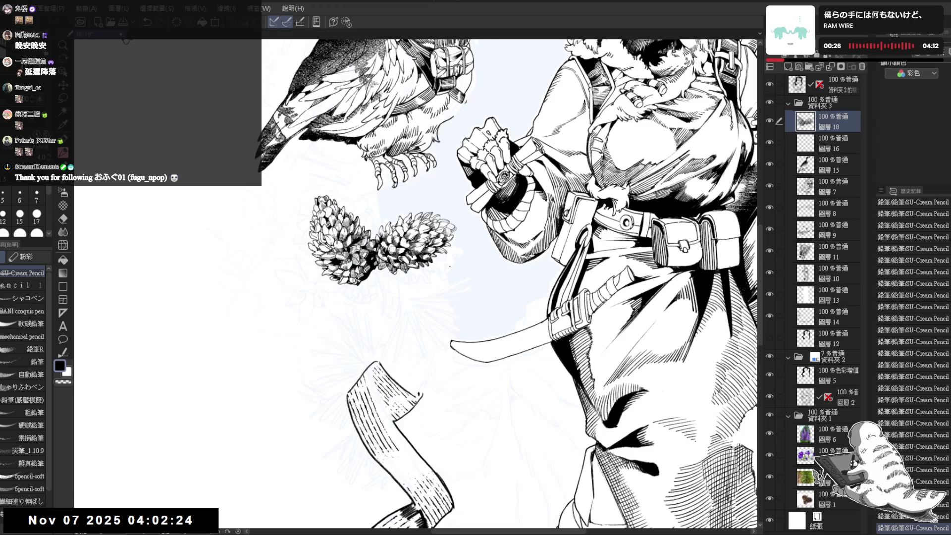
left_click_drag(449, 266, 449, 265)
scroll(451, 266, "up", 2)
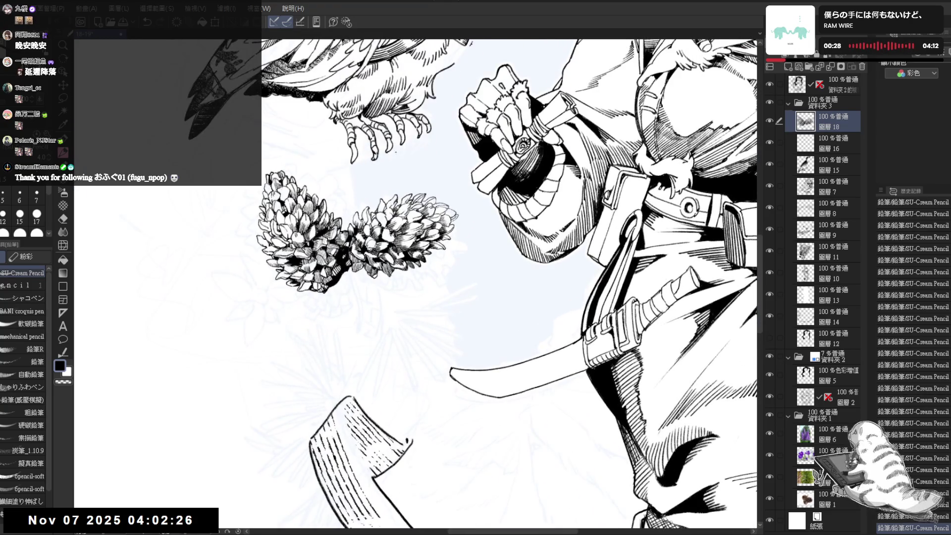
left_click_drag(458, 204, 452, 396)
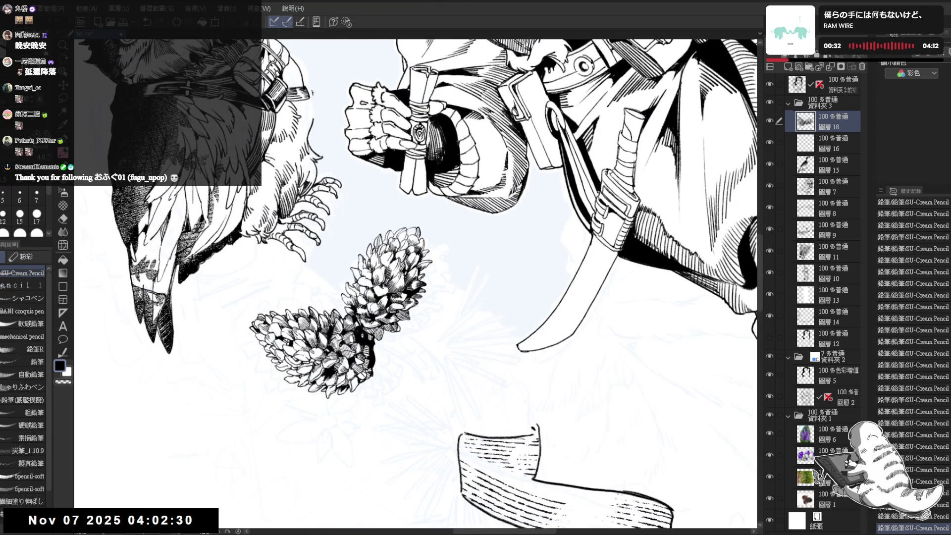
key("e")
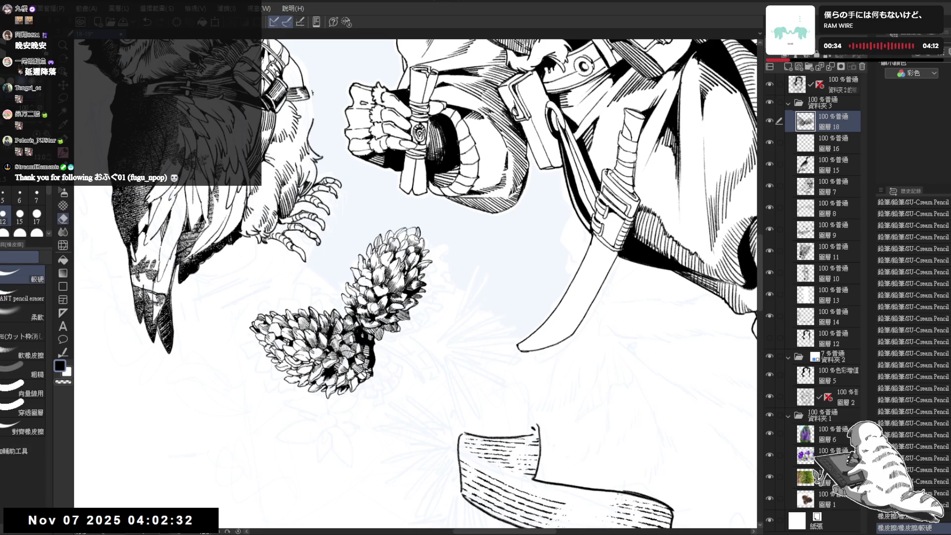
key("p")
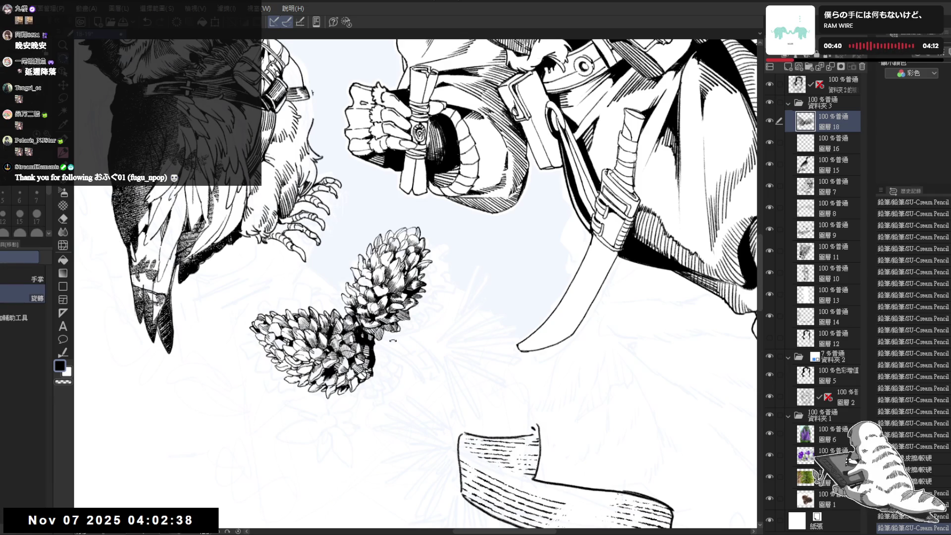
key("minus")
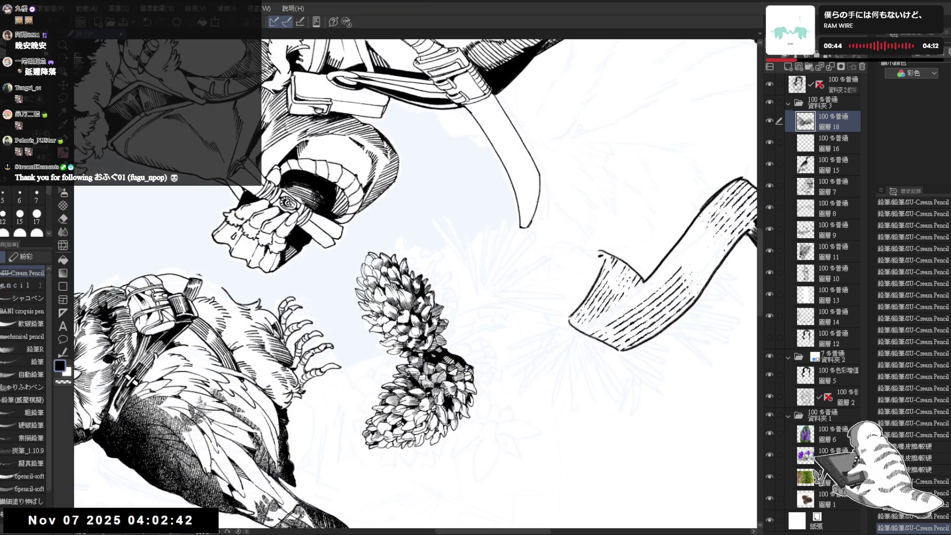
key("asciicircum")
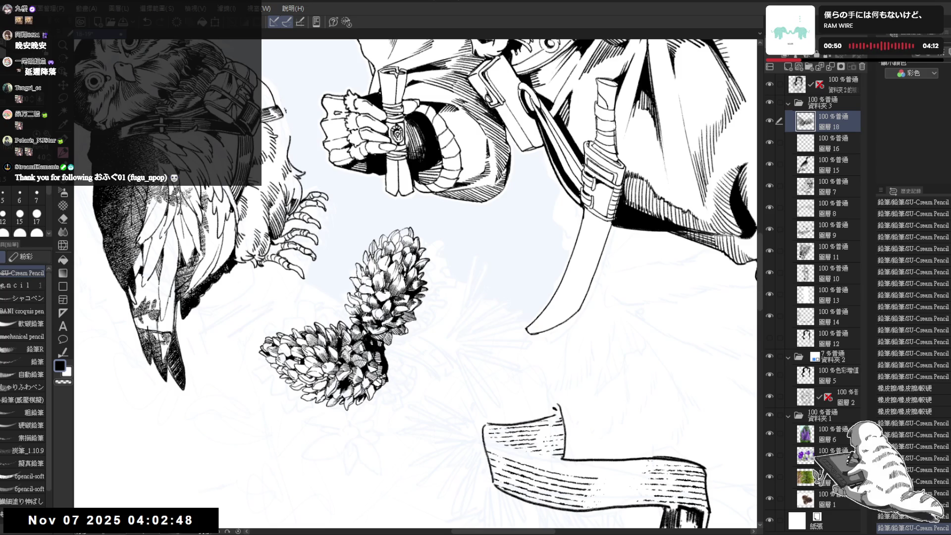
scroll(416, 282, "up", 2)
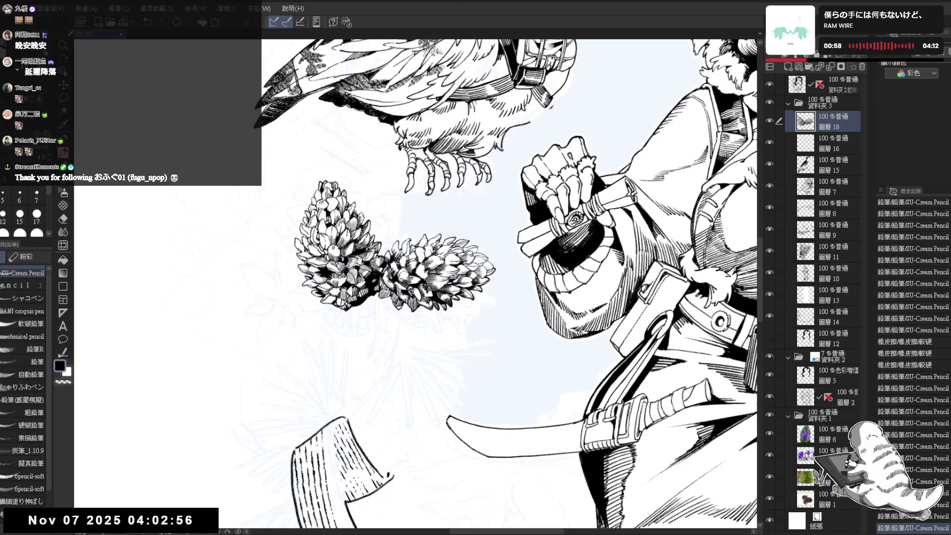
key("shift+space")
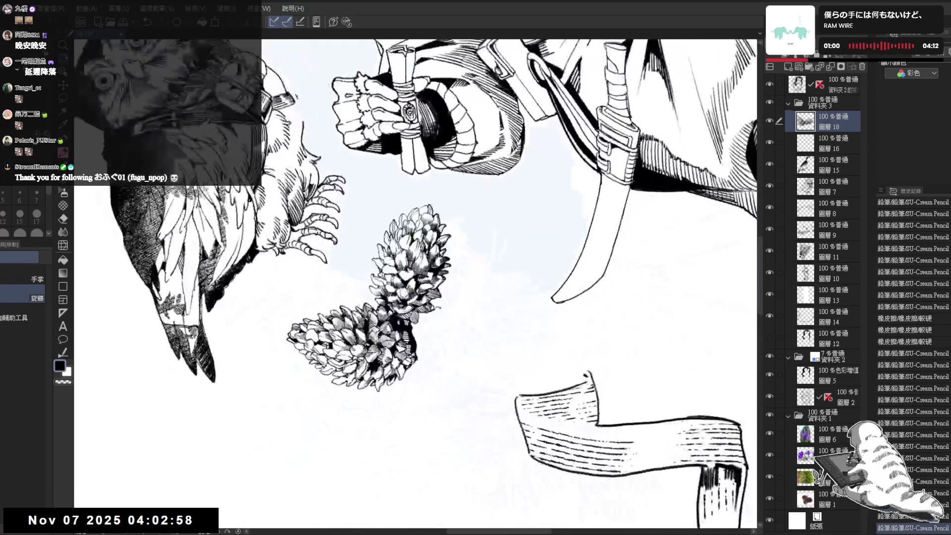
Erase a few stray marks near the pine cones and add small pencil marks on the scales
left_click(434, 308)
key("shift+space")
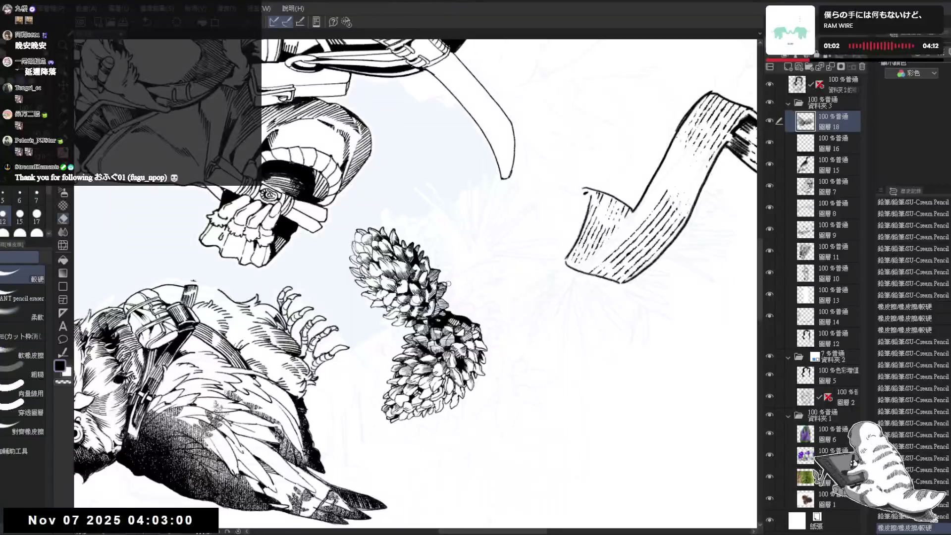
left_click(447, 284)
left_click(448, 285)
key("p")
left_click(447, 285)
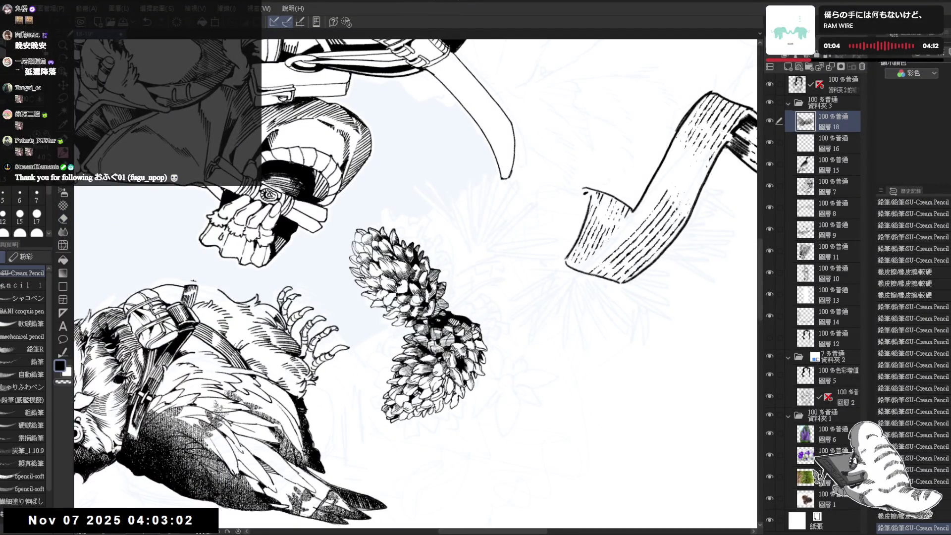
key("shift+space")
left_click(390, 319)
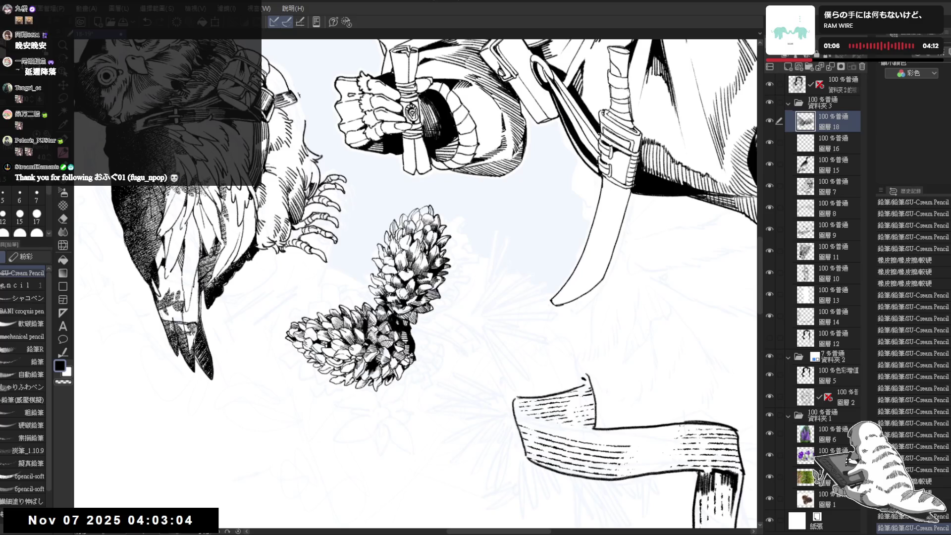
key("shift+space")
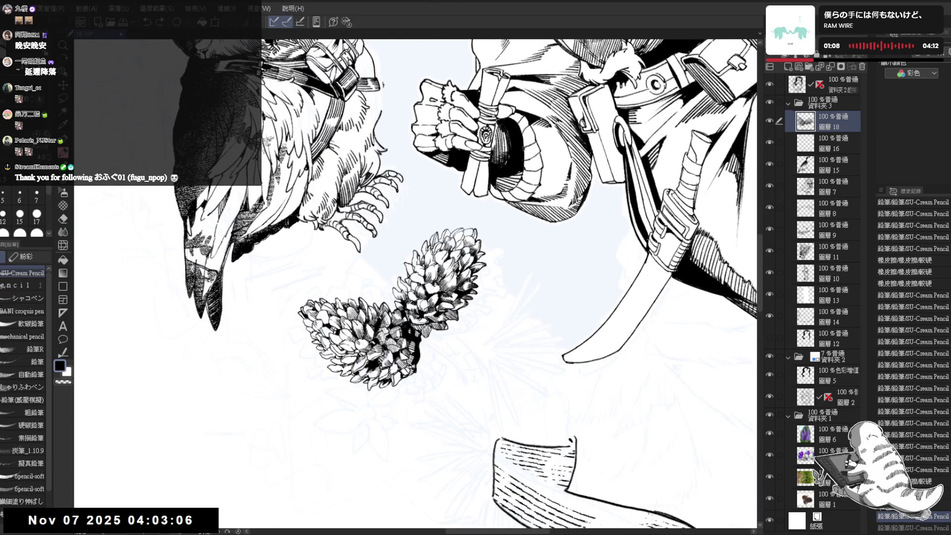
Turn the pine cones more upright and zoom in closer for hatching
key("e")
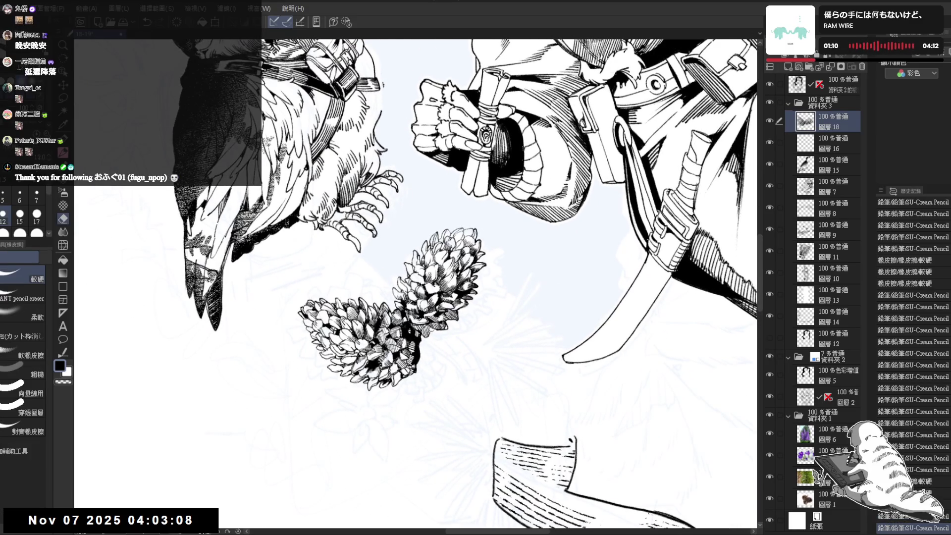
key("p")
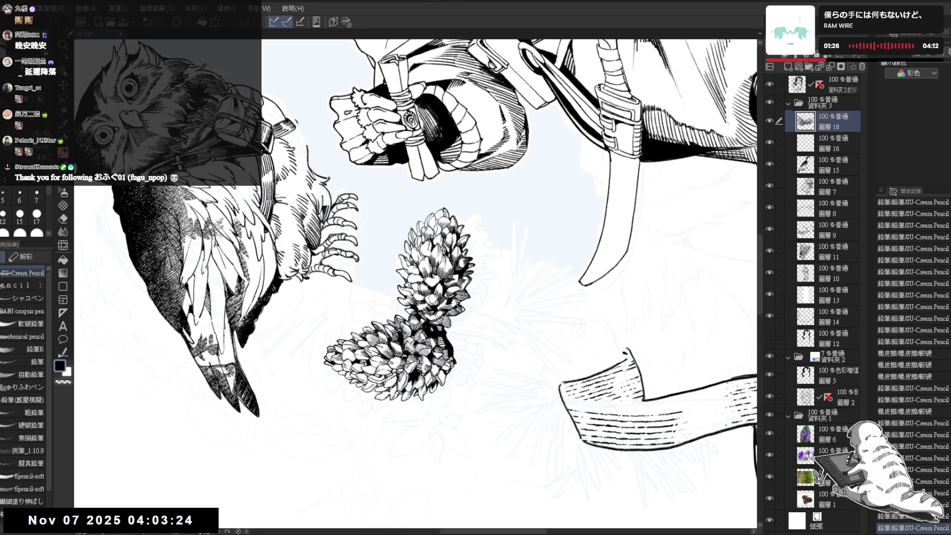
left_click_drag(397, 247, 403, 264)
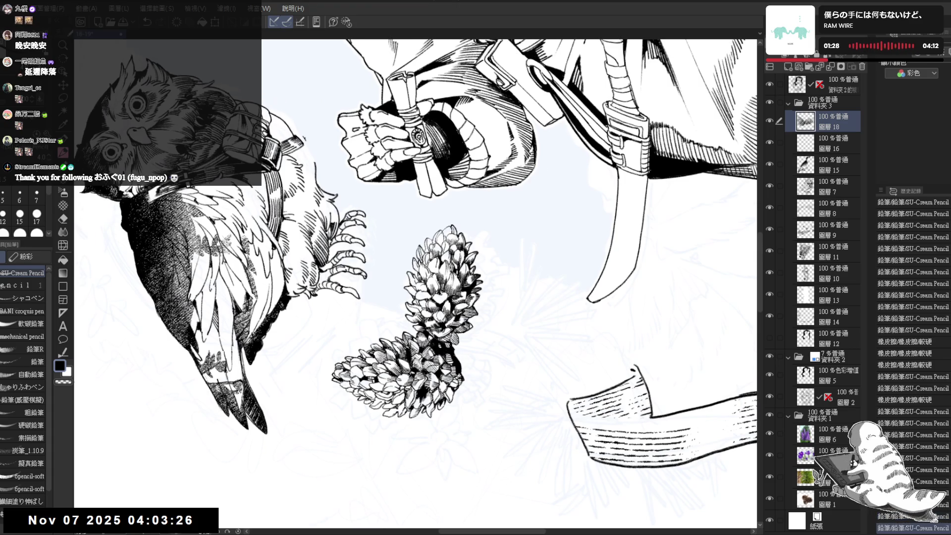
left_click_drag(594, 198, 609, 218)
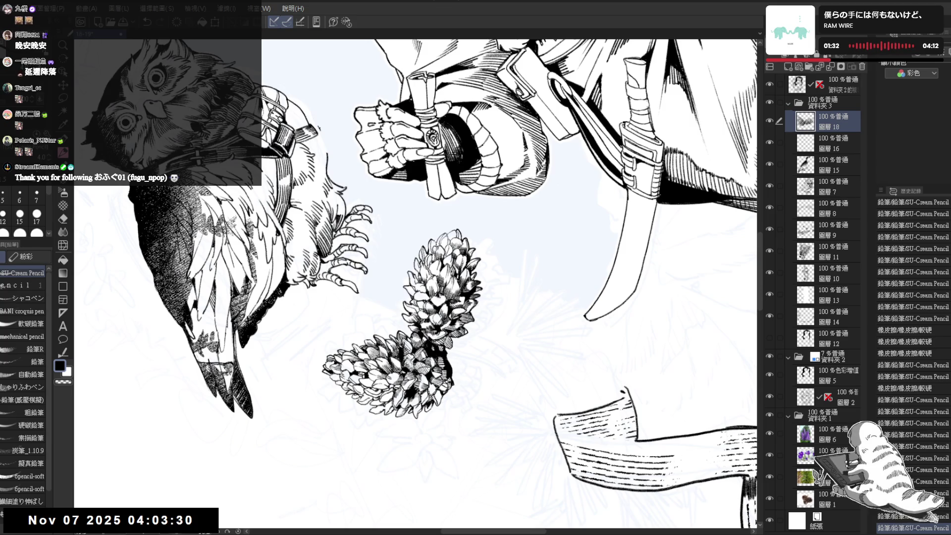
left_click_drag(445, 248, 475, 277)
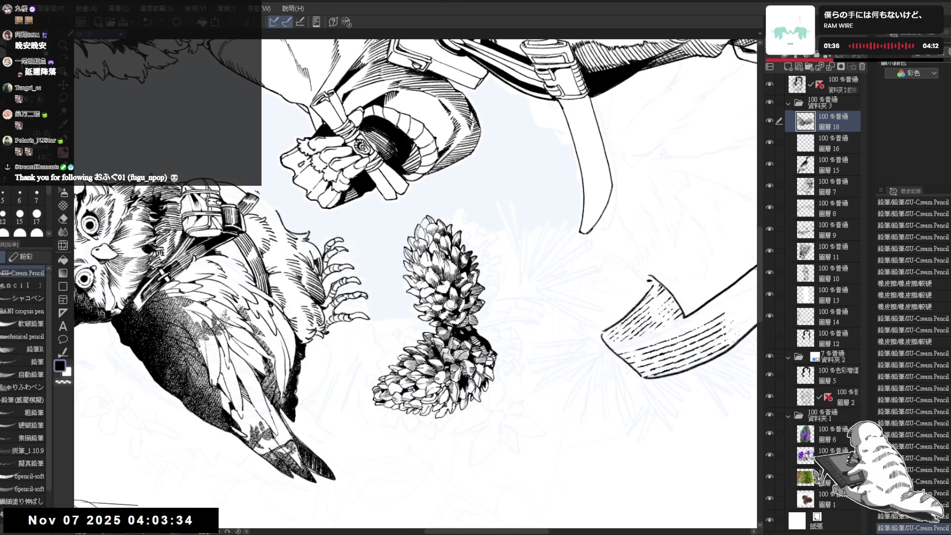
mouse_move(416, 282)
left_mouse_down()
mouse_move(476, 327)
mouse_move(550, 316)
left_mouse_up()
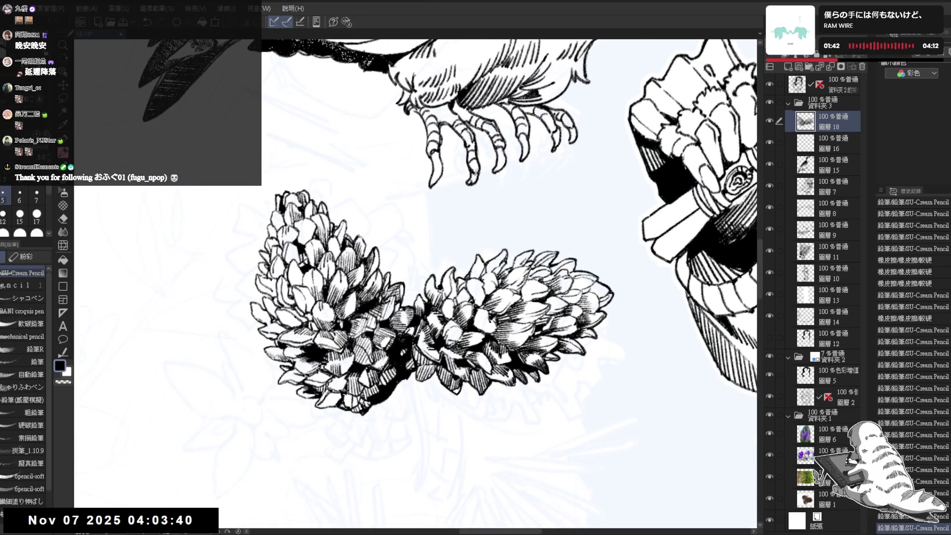
Add short hatch strokes along the pine cone's upper-left edge
mouse_move(361, 240)
left_mouse_down()
mouse_move(366, 248)
mouse_move(348, 234)
left_mouse_up()
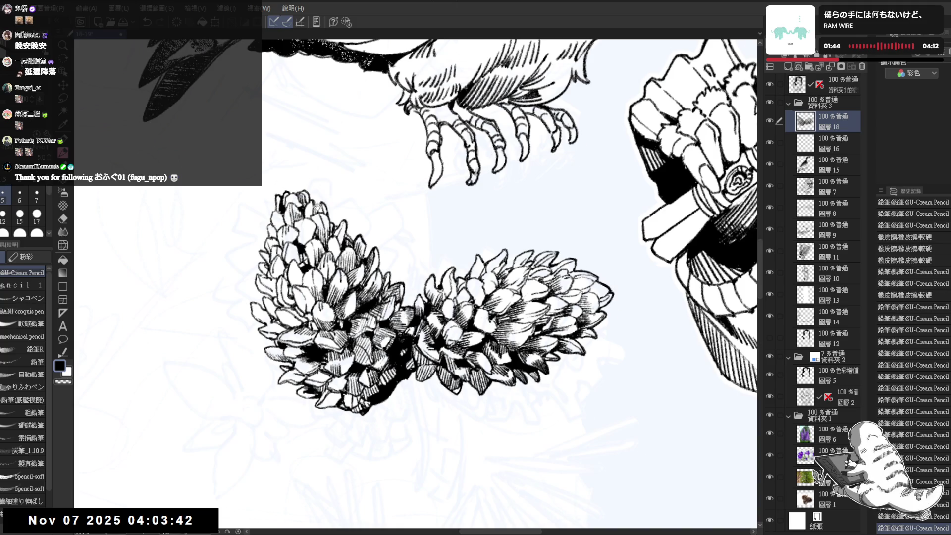
left_click_drag(396, 297, 435, 308)
left_click_drag(340, 203, 348, 209)
left_click_drag(445, 298, 475, 281)
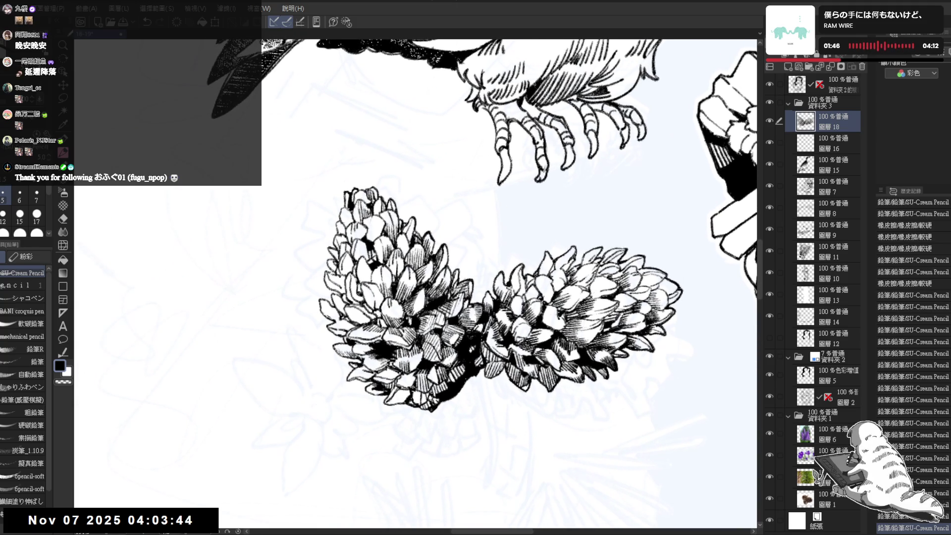
mouse_move(345, 194)
left_mouse_down()
mouse_move(328, 263)
mouse_move(353, 235)
left_mouse_up()
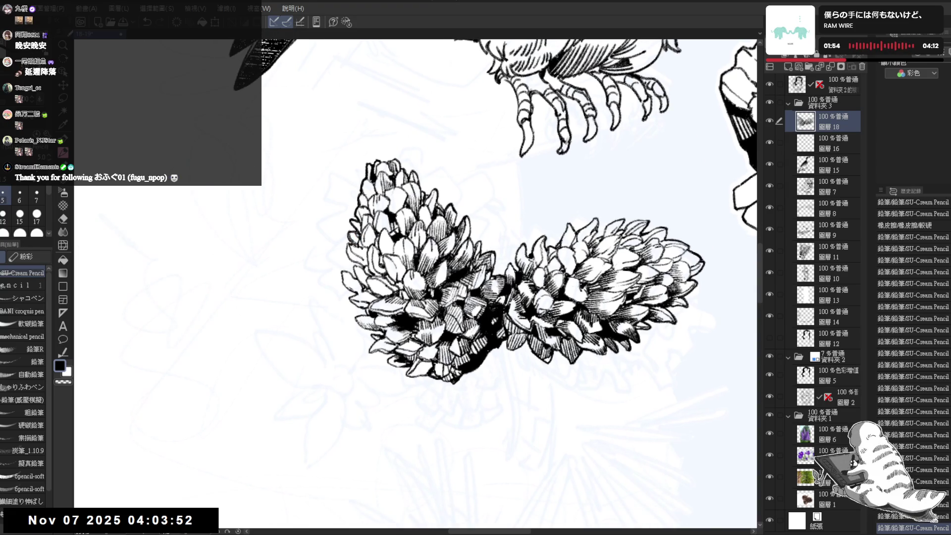
left_click_drag(352, 229, 348, 236)
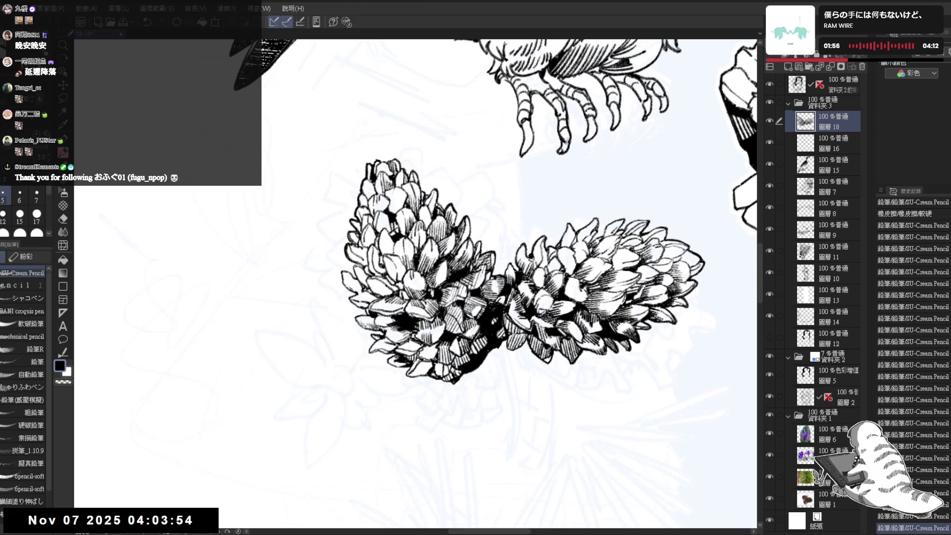
mouse_move(355, 272)
left_mouse_down()
mouse_move(341, 285)
mouse_move(350, 302)
left_mouse_up()
Erase stray marks and hatch dark shadow into the pine cone's left-edge scales
key("e")
key("p")
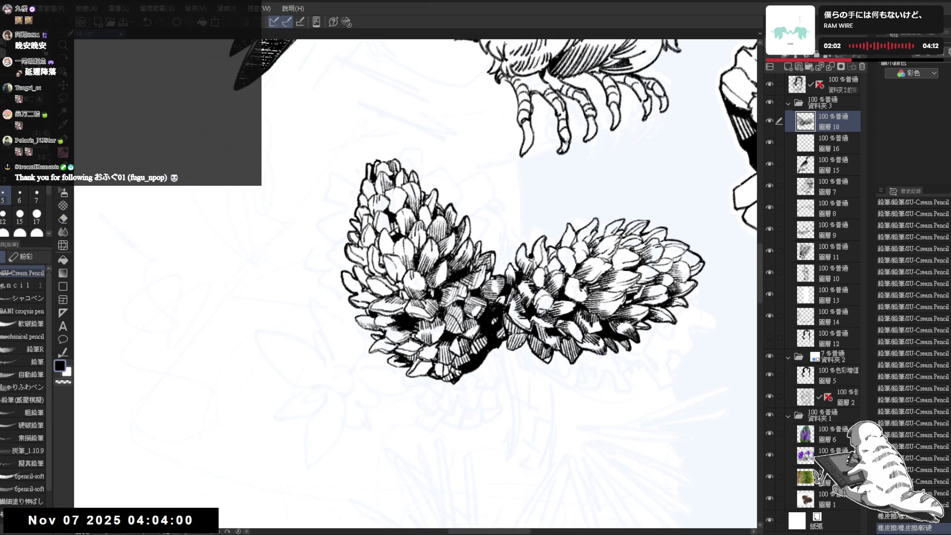
key("e")
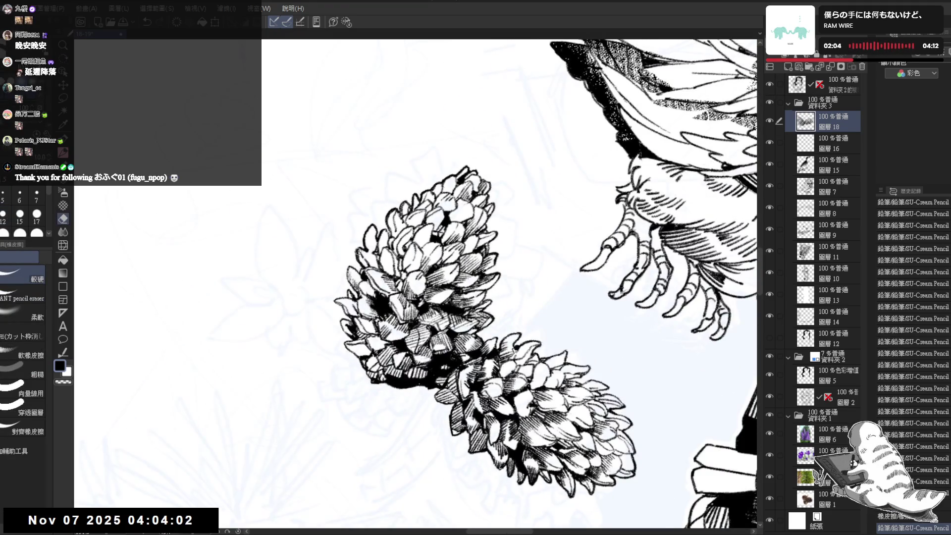
key("p")
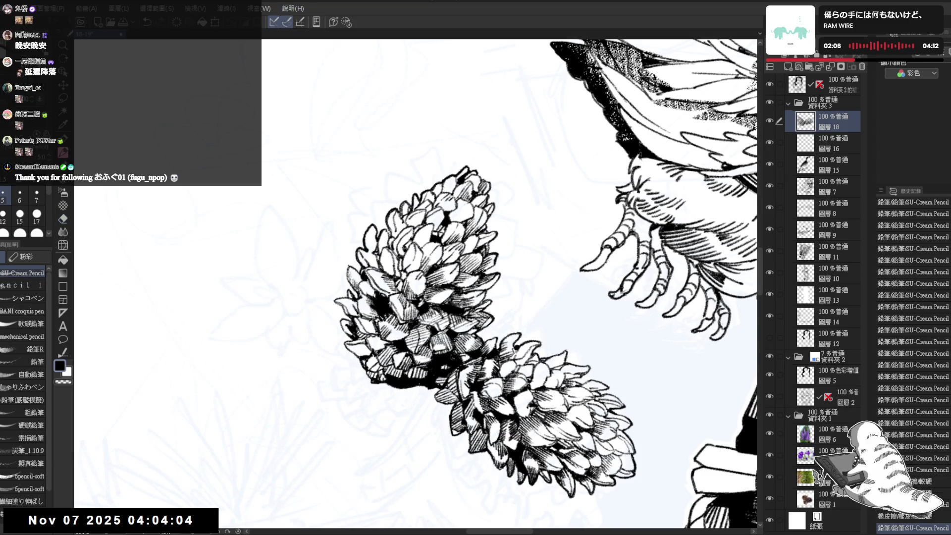
mouse_move(348, 275)
left_mouse_down()
mouse_move(360, 266)
mouse_move(352, 274)
left_mouse_up()
mouse_move(349, 291)
left_mouse_down()
mouse_move(358, 282)
mouse_move(346, 307)
left_mouse_up()
left_click_drag(345, 319, 352, 312)
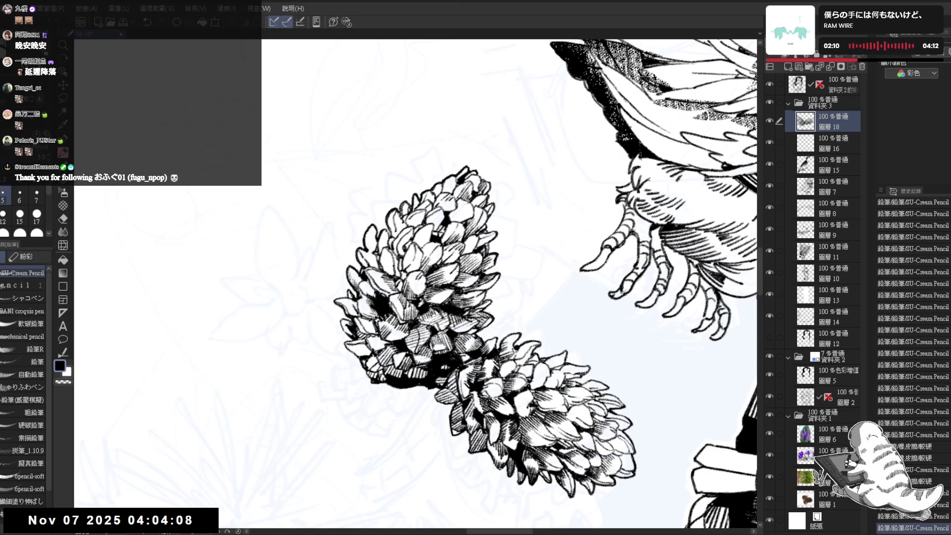
Reset the canvas rotation to see more of the figure and select the blue sketch folder
scroll(432, 284, "down", 1)
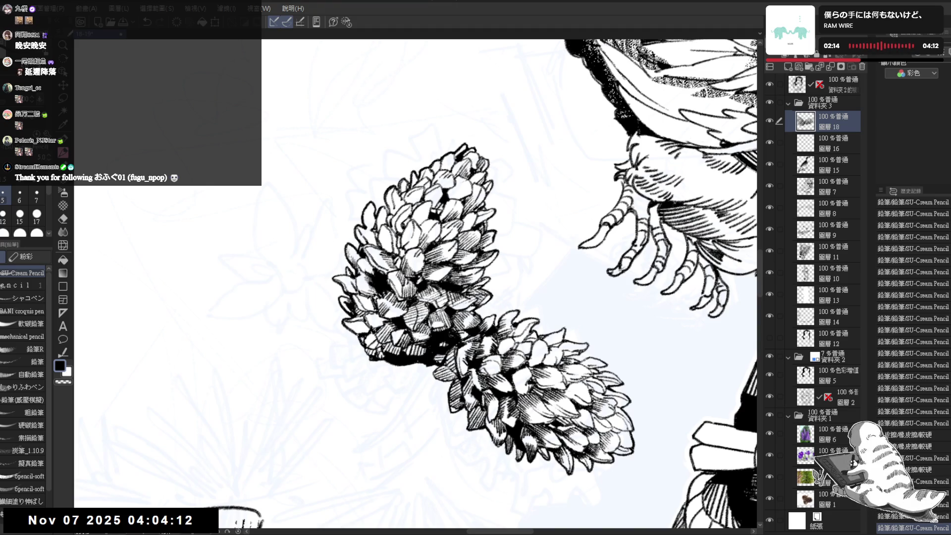
key("minus")
key("minus")
key("minus")
key("ctrl+0")
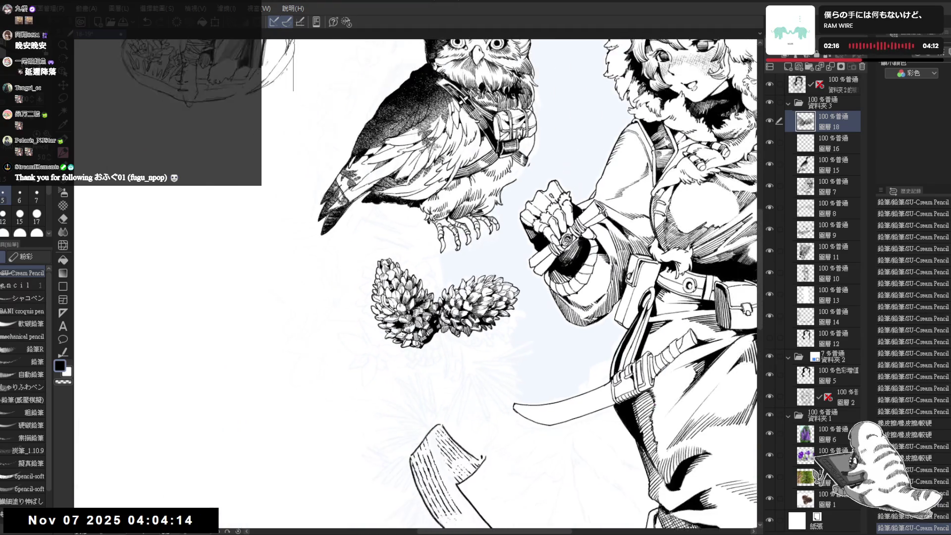
scroll(426, 317, "up", 4)
key("minus")
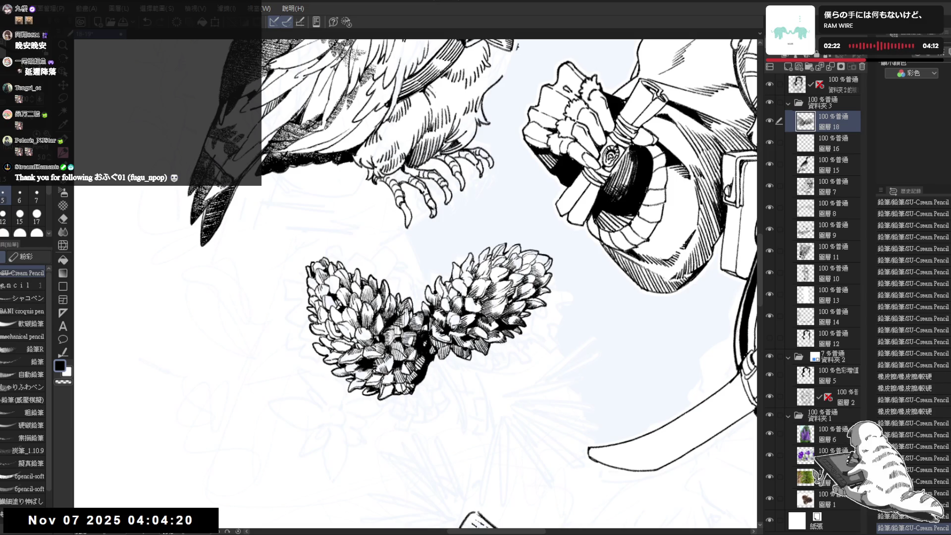
key("asciicircum")
key("asciicircum")
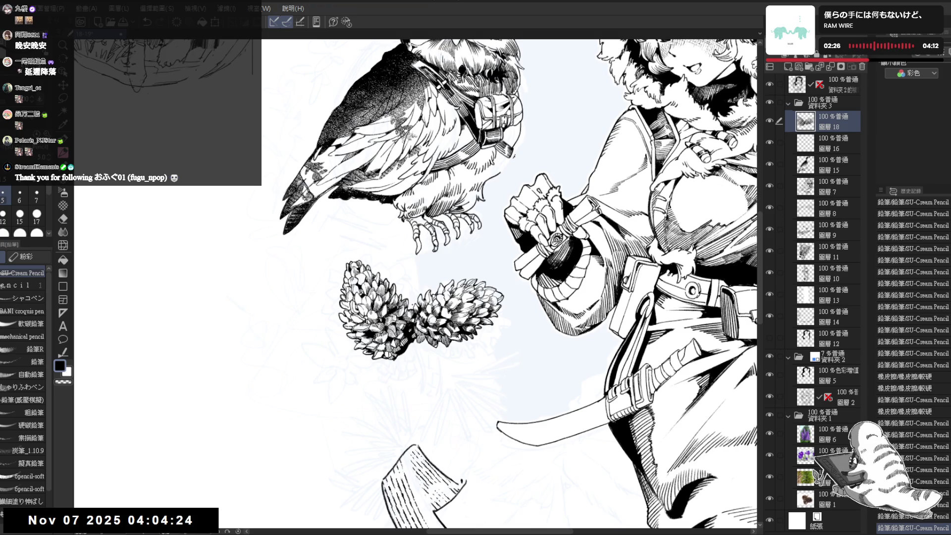
left_click_drag(525, 333, 519, 254)
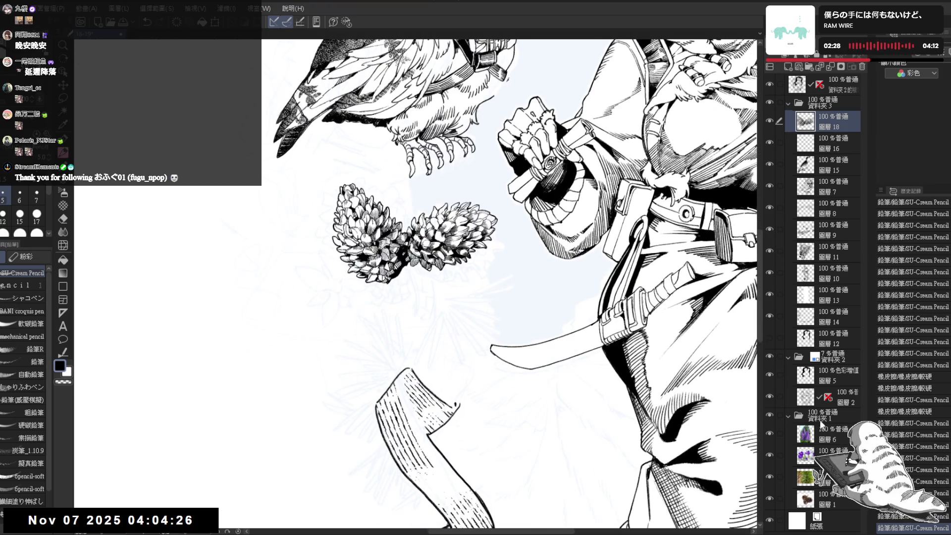
left_click(840, 355)
Raise sketch folder 資料夾2 to 44% opacity and make layer 圖層16 the working layer
left_click_drag(842, 72, 861, 73)
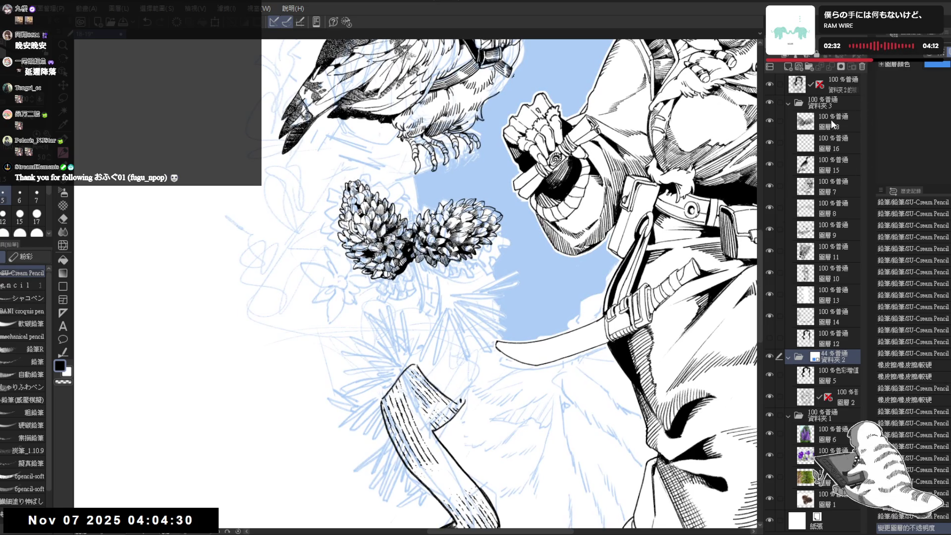
left_click(831, 120)
left_click(781, 149)
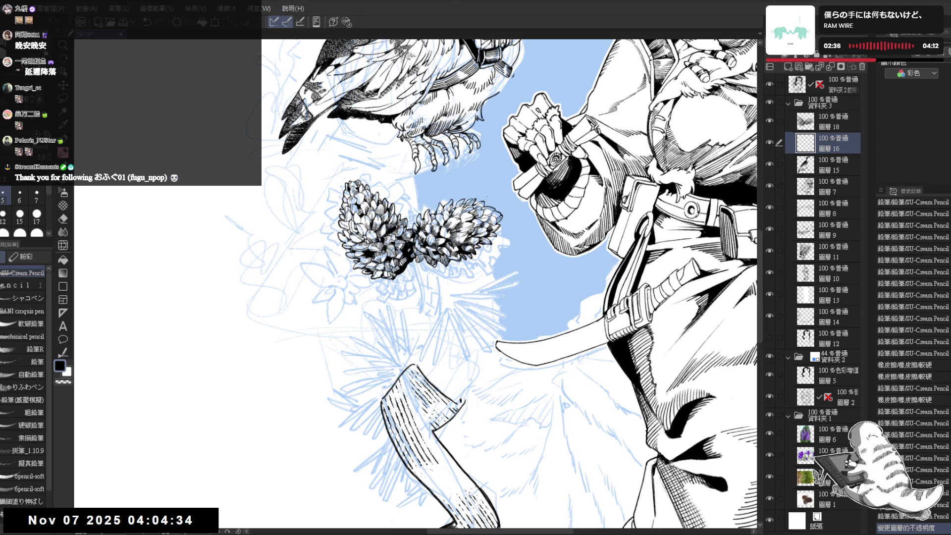
Draw short dark strokes shading the lower-left tip of the left pine cone cluster
mouse_move(349, 410)
left_mouse_down()
mouse_move(359, 384)
mouse_move(376, 391)
left_mouse_up()
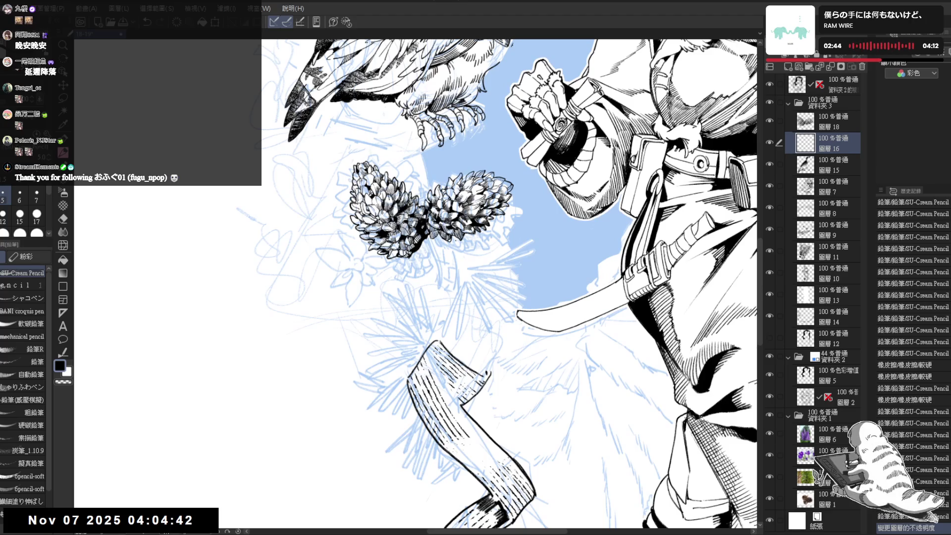
mouse_move(354, 288)
left_mouse_down()
mouse_move(352, 297)
mouse_move(365, 243)
left_mouse_up()
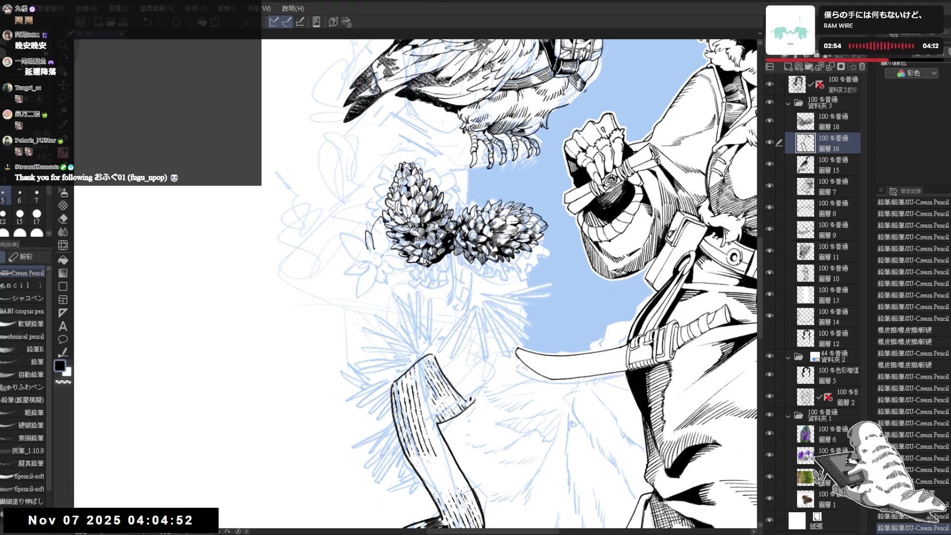
left_click_drag(385, 227, 381, 246)
key("minus")
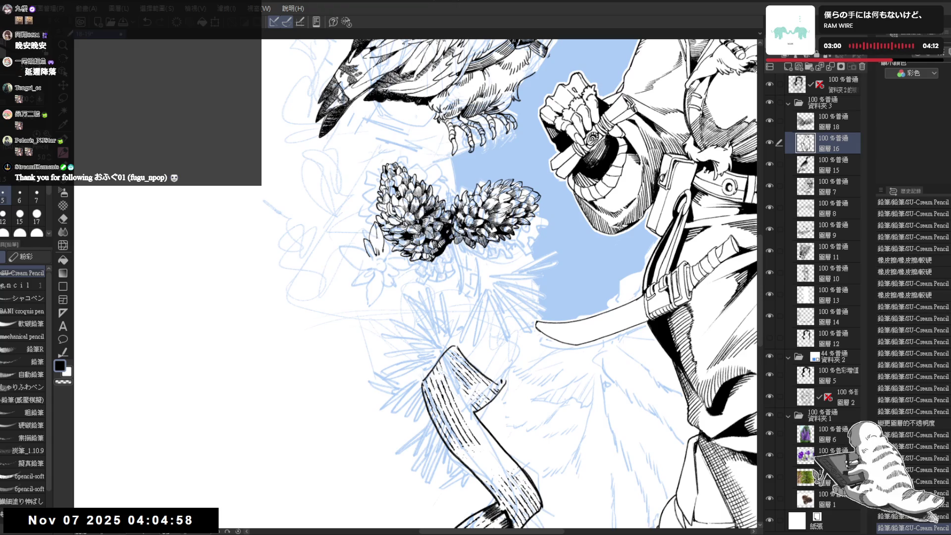
left_click_drag(377, 221, 376, 231)
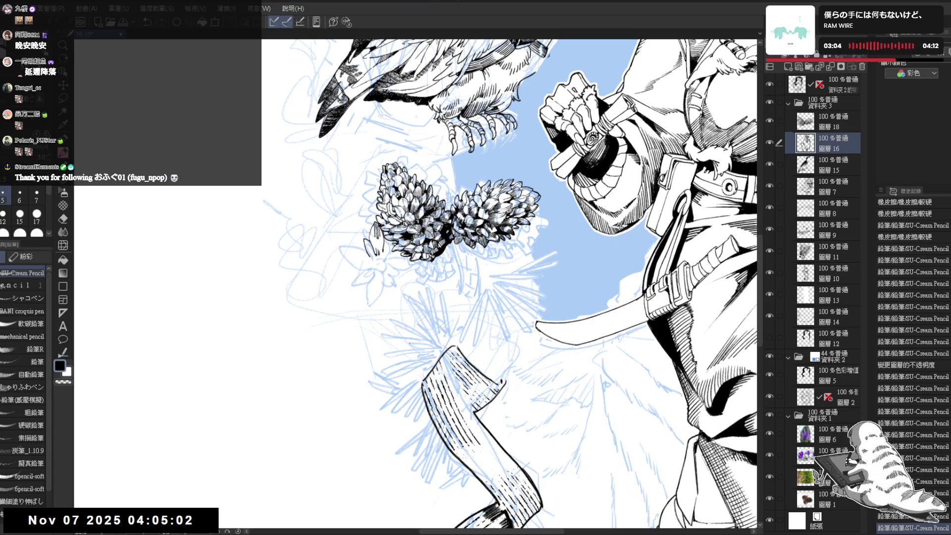
key("minus")
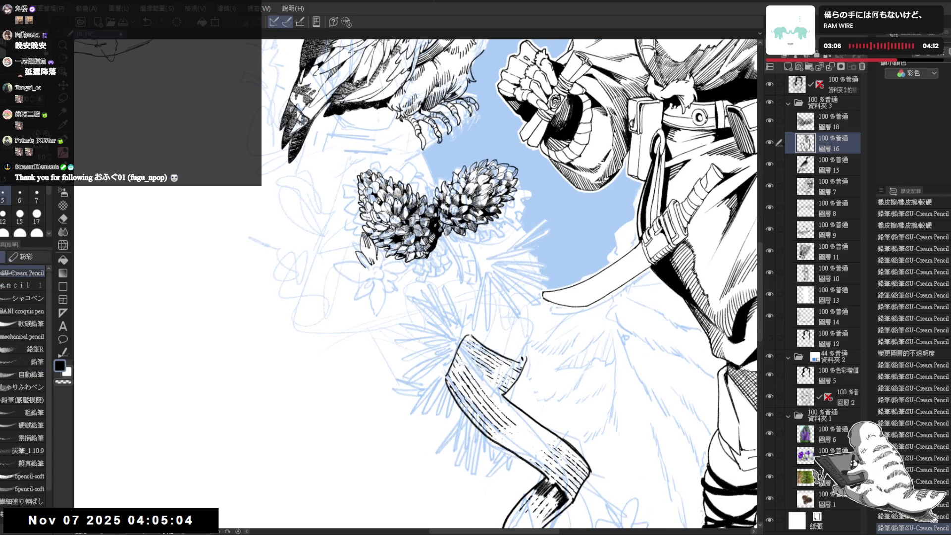
key("minus")
key("minus")
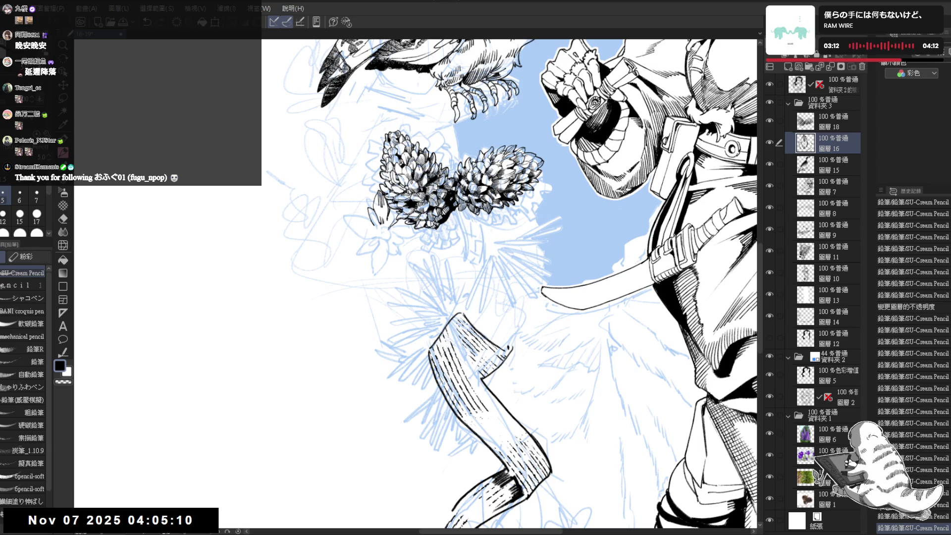
Erase a stray mark beside the pine cones and try a dark flower mark, undoing it
key("e")
key("minus")
key("minus")
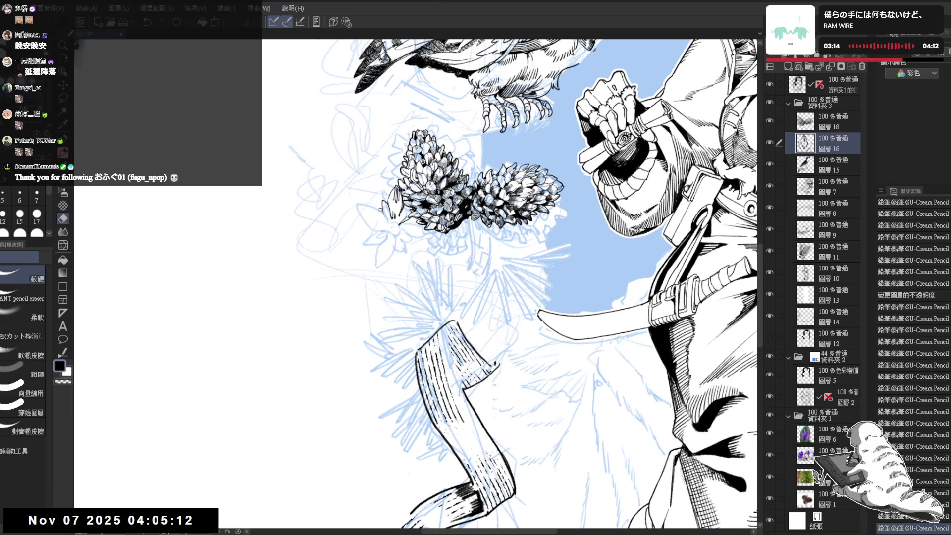
left_click(381, 211)
key("p")
key("asciicircum")
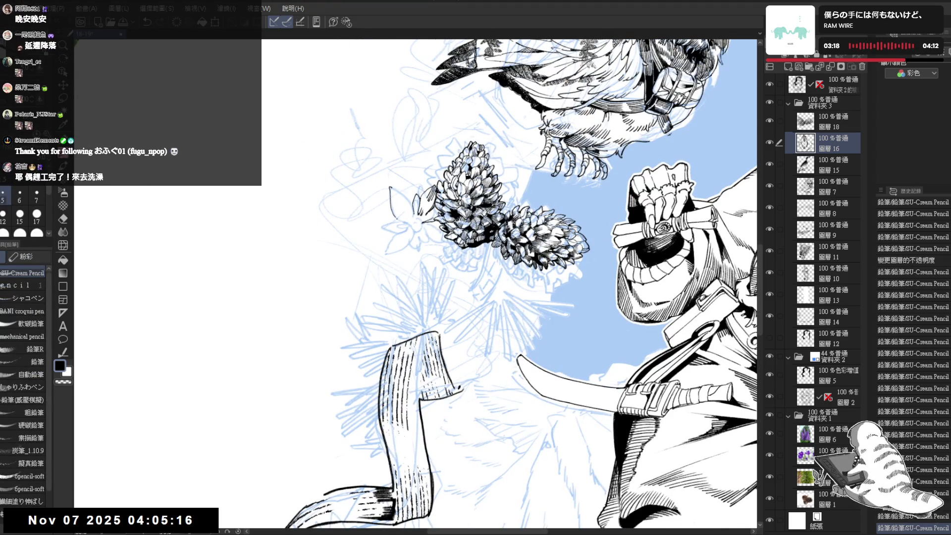
left_click_drag(401, 222, 405, 225)
left_click_drag(399, 190, 405, 200)
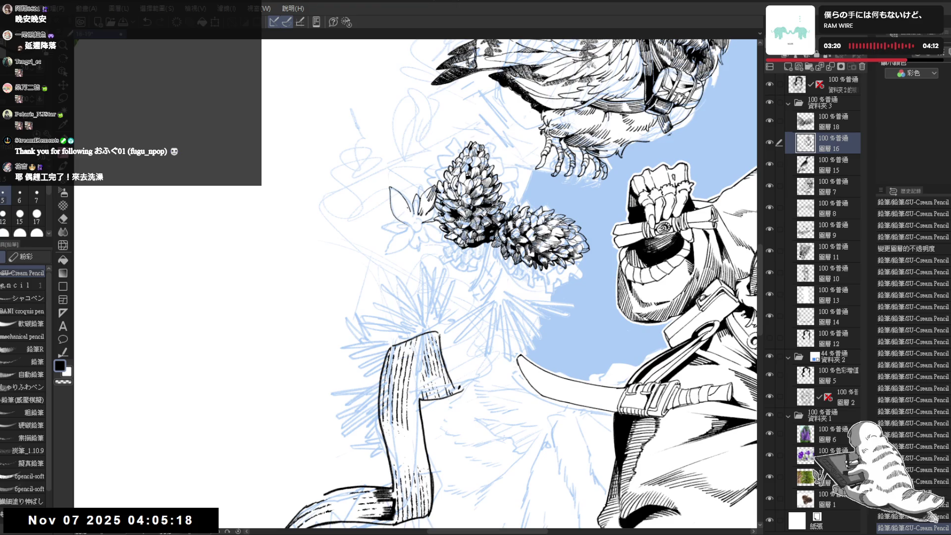
key("ctrl+z")
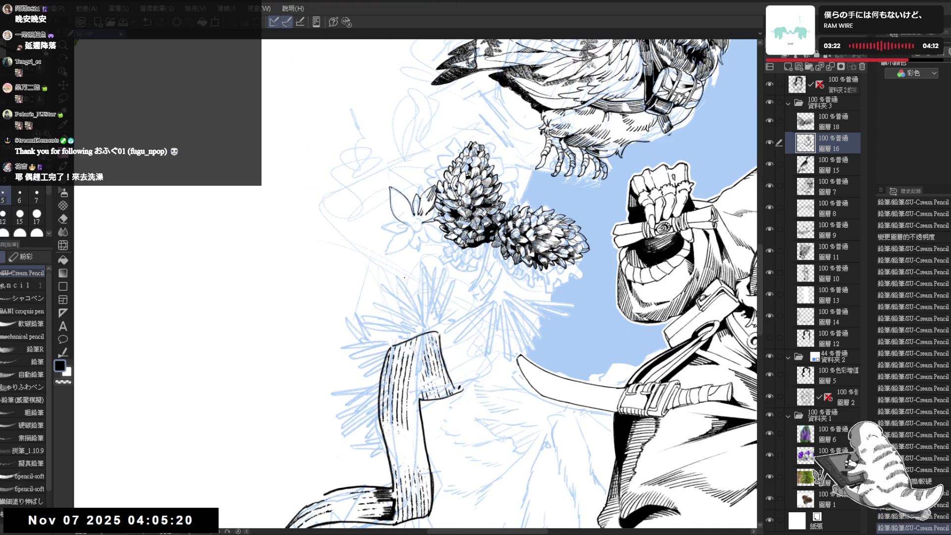
Ink short pointed petal lines on the flower sprig, undoing one lower-petal stroke
left_click_drag(465, 198, 475, 233)
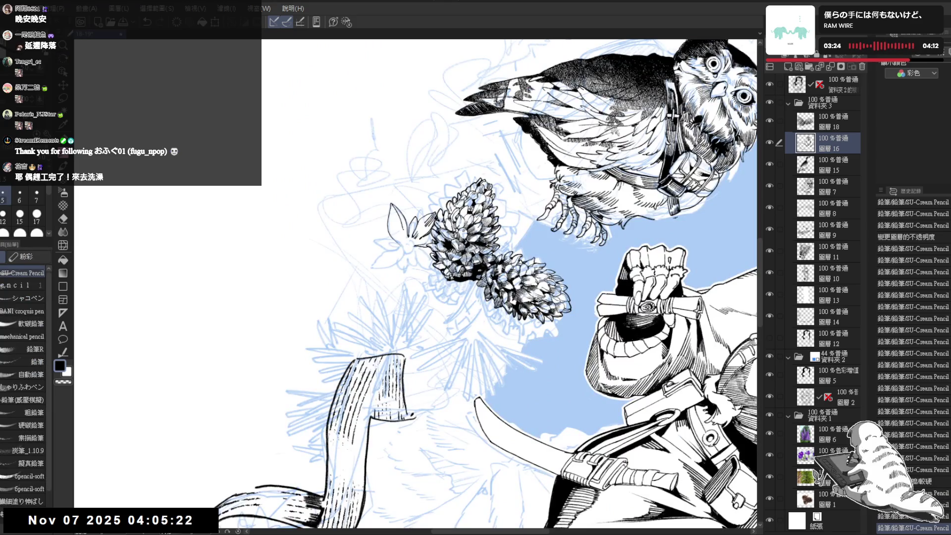
left_click_drag(394, 204, 415, 258)
left_click_drag(496, 248, 426, 163)
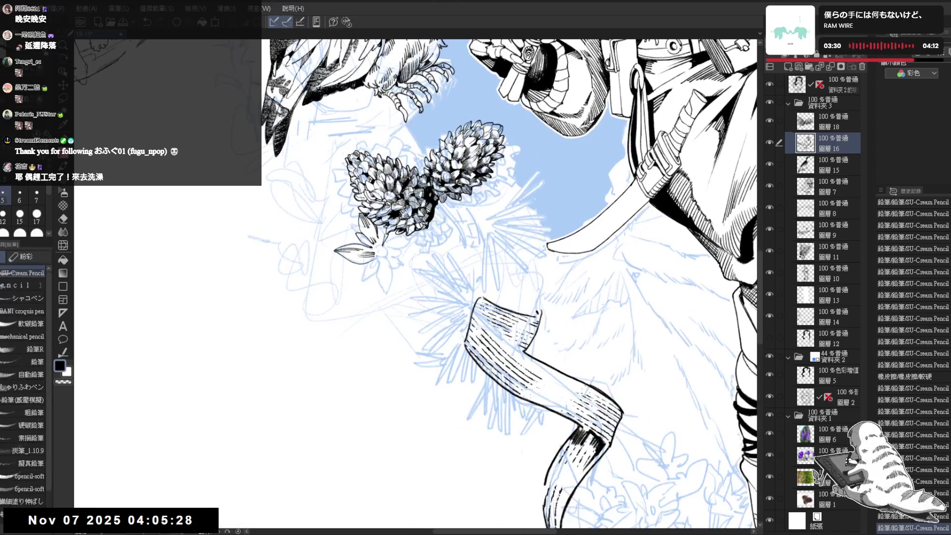
left_click_drag(374, 253, 382, 264)
left_click_drag(381, 258, 389, 293)
key("ctrl+z")
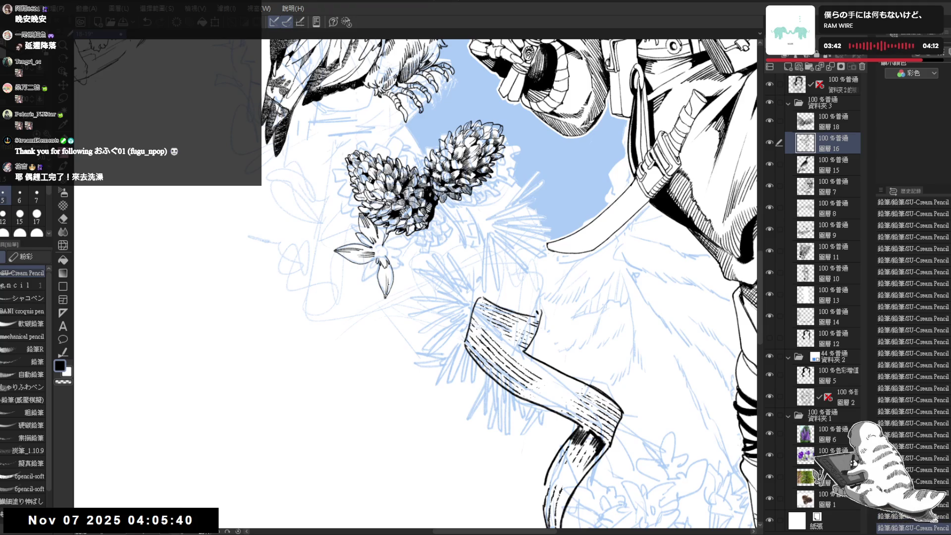
key("asciicircum")
key("asciicircum")
key("asciicircum")
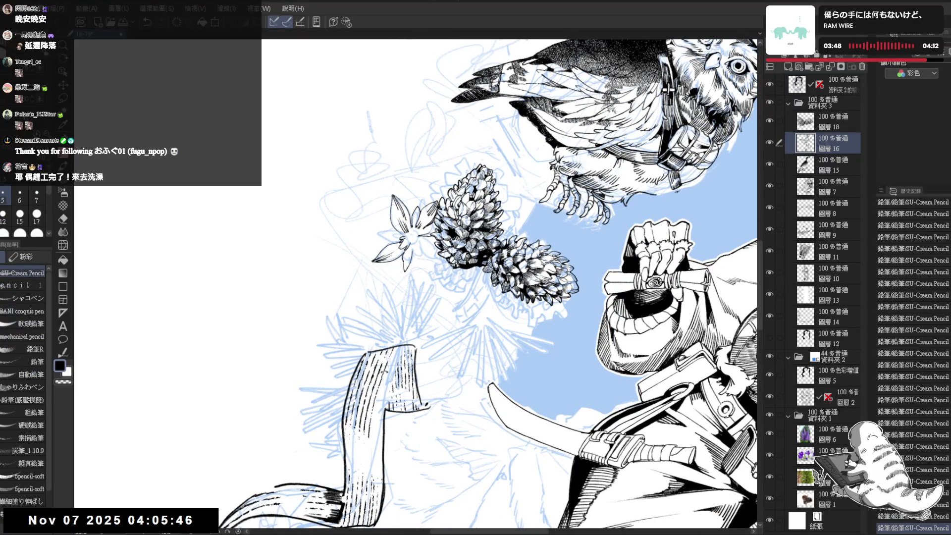
Add a short dark stroke beside the flower and erase small stray bits on its petals
key("minus")
key("minus")
key("minus")
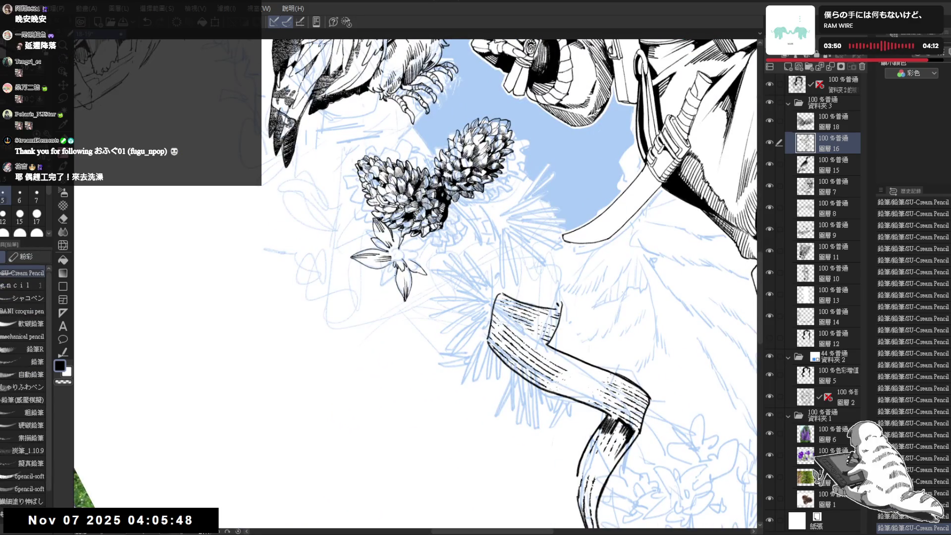
left_click_drag(379, 274, 375, 287)
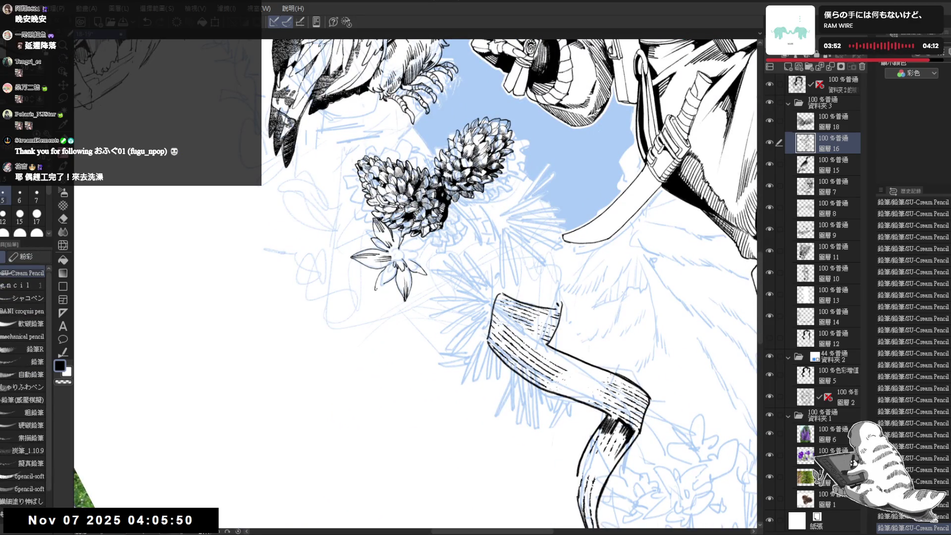
key("e")
key("asciicircum")
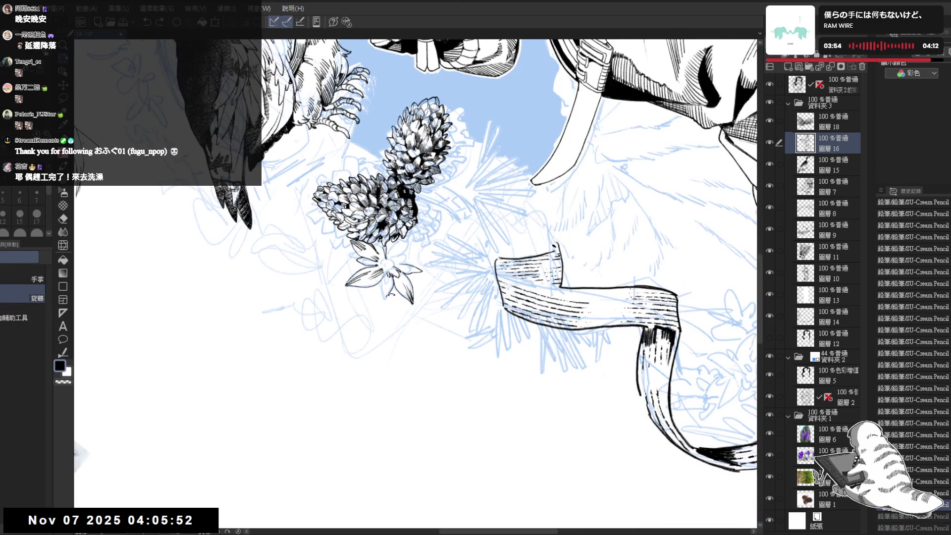
left_click_drag(389, 290, 386, 297)
key("p")
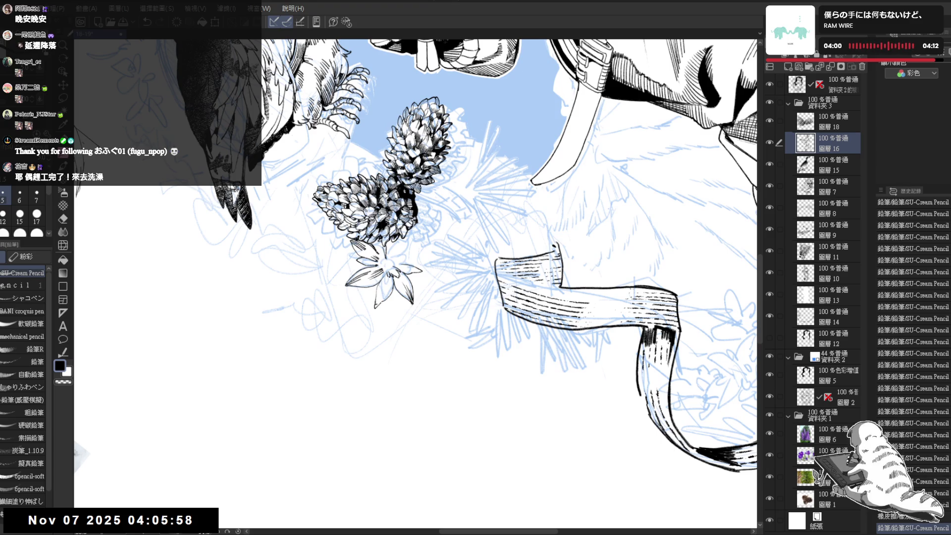
key("e")
key("ctrl+r")
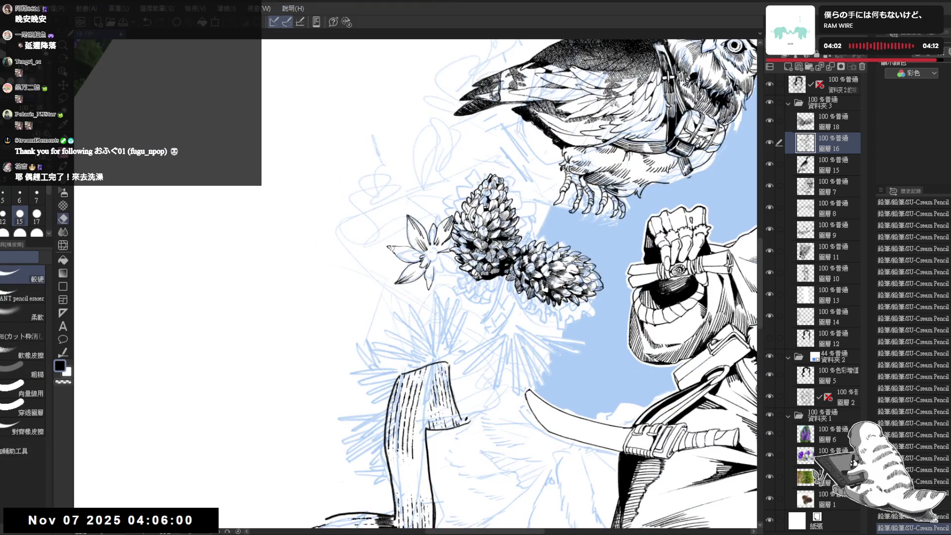
left_click(391, 248)
key("p")
key("ctrl+r")
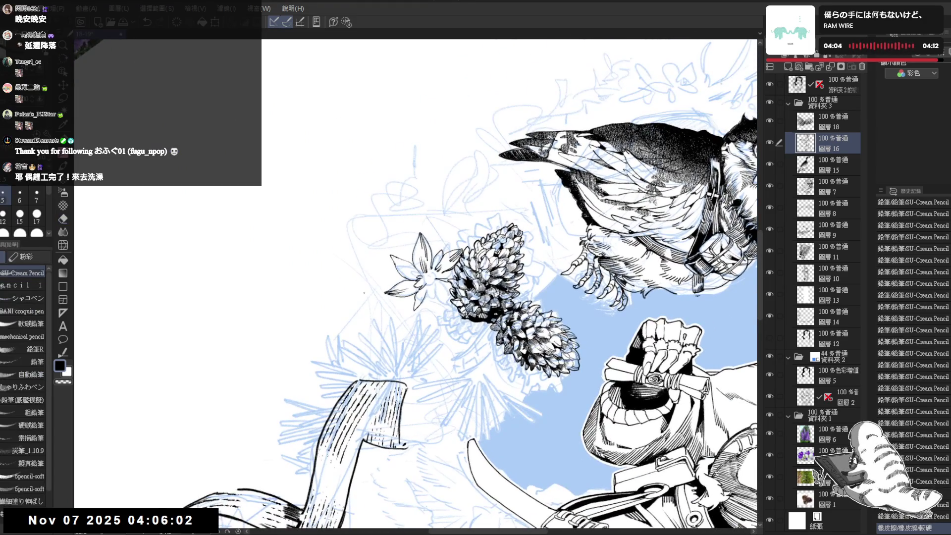
Erase a small petal spot and restore several earlier strokes with Ctrl+Y
left_click_drag(419, 334, 405, 319)
left_click_drag(435, 377, 377, 346)
left_click(409, 233)
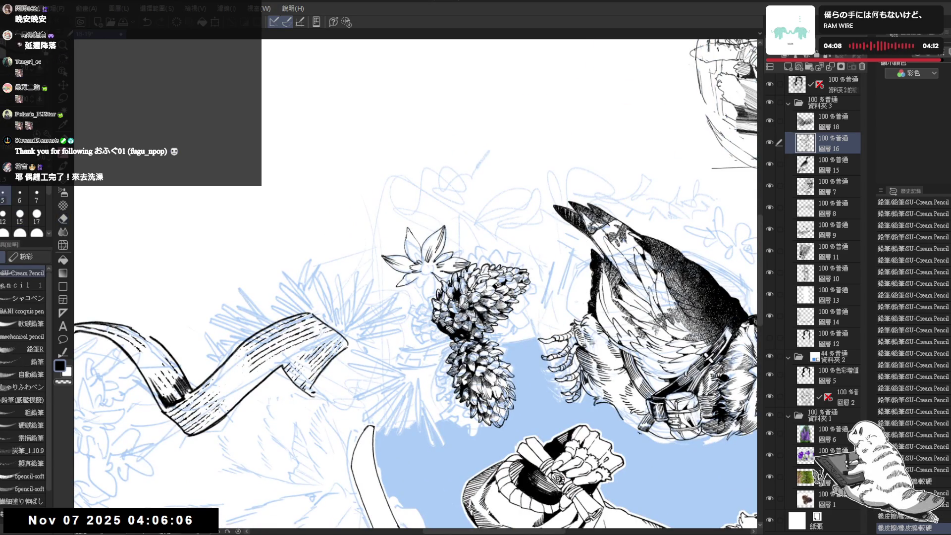
key("ctrl+y")
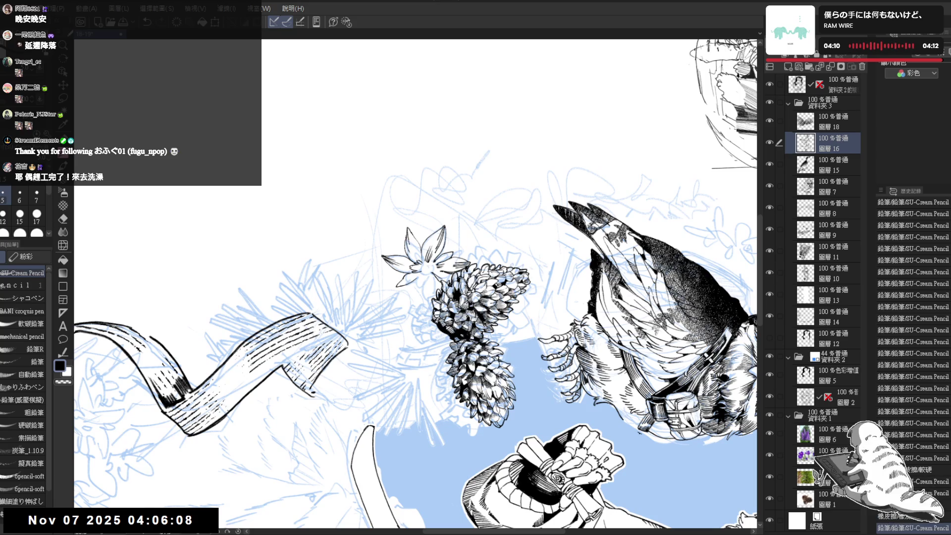
key("ctrl+y")
key("ctrl+y")
key("ctrl+y")
key("ctrl+y")
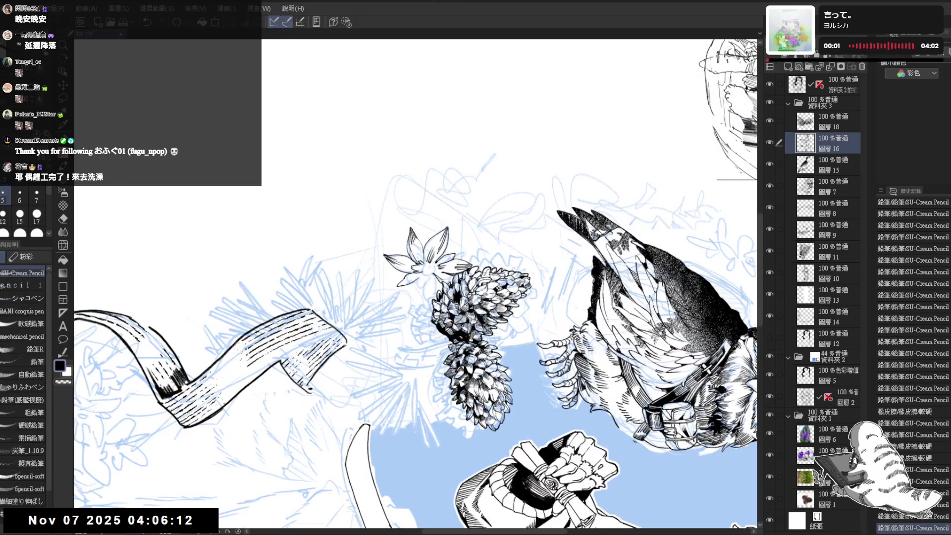
key("ctrl+y")
key("ctrl+y")
key("ctrl+y")
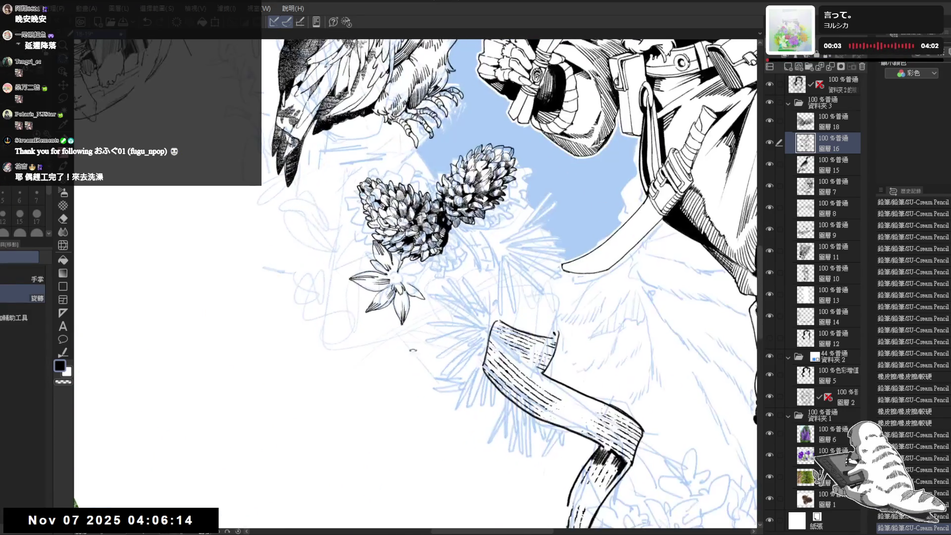
key("ctrl+y")
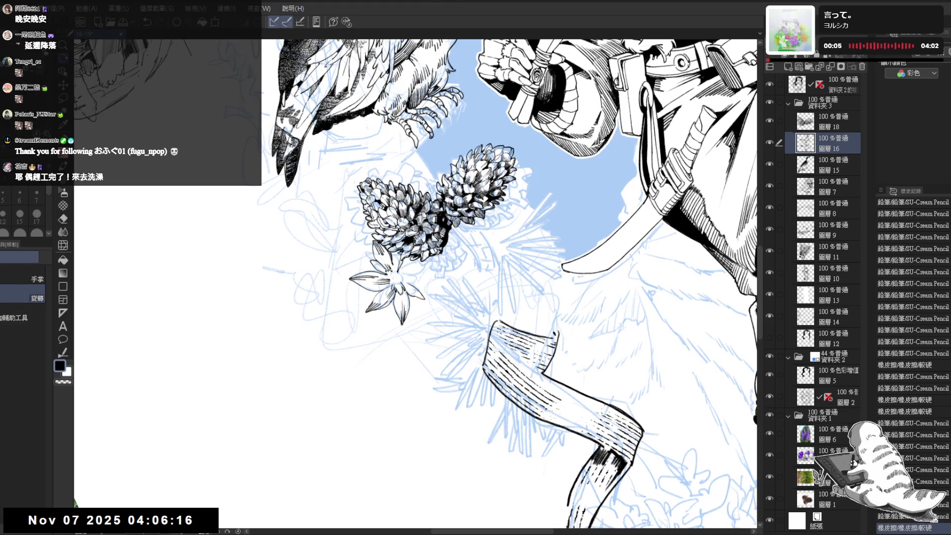
key("p")
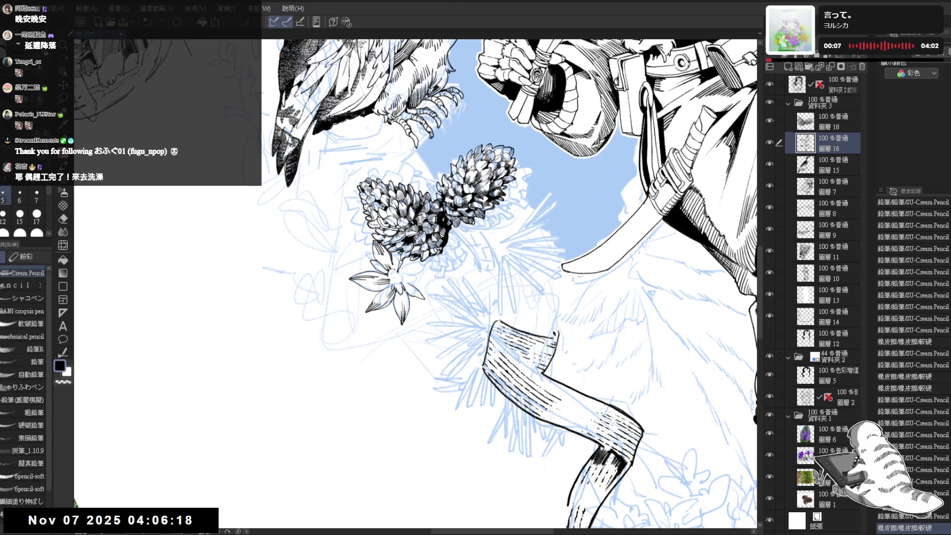
key("ctrl+y")
key("ctrl+y")
key("ctrl+y")
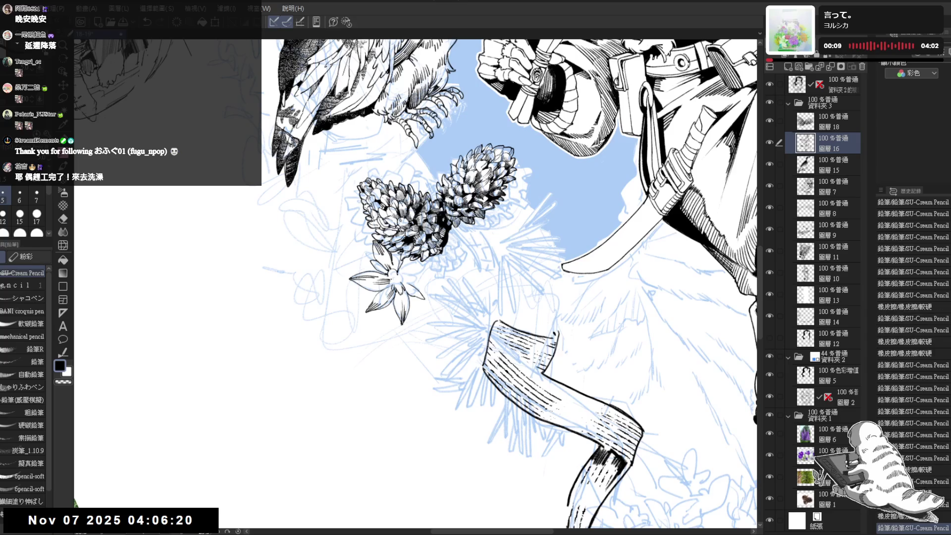
key("e")
key("ctrl+y")
key("p")
key("ctrl+y")
key("ctrl+y")
key("ctrl+y")
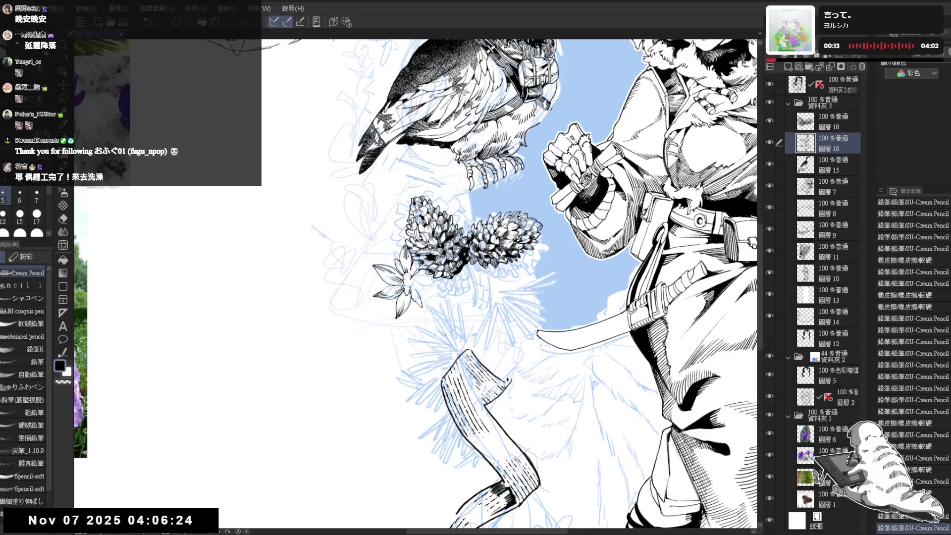
Erase part of the flower's lines and touch them up with a small pencil stroke
left_click_drag(429, 311, 420, 301)
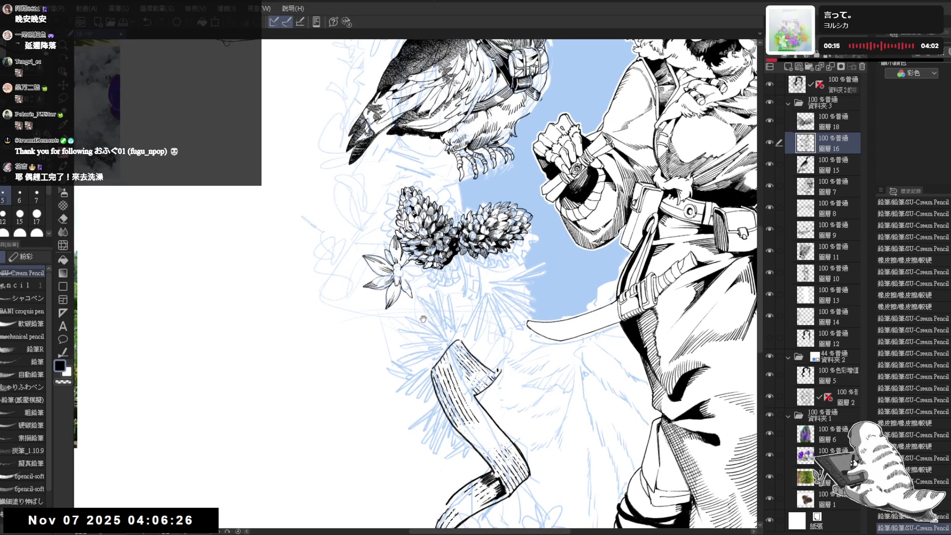
left_click_drag(347, 277, 377, 346)
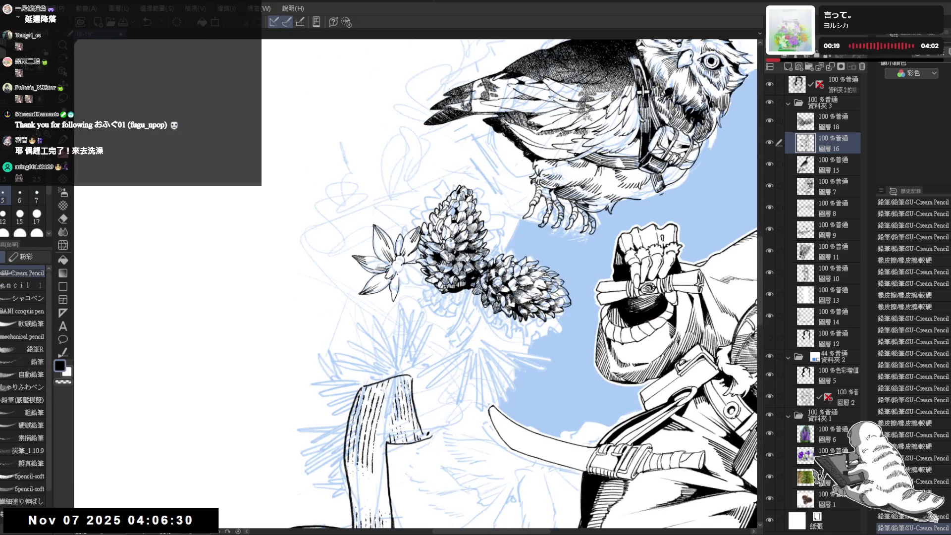
left_click_drag(386, 347, 399, 311)
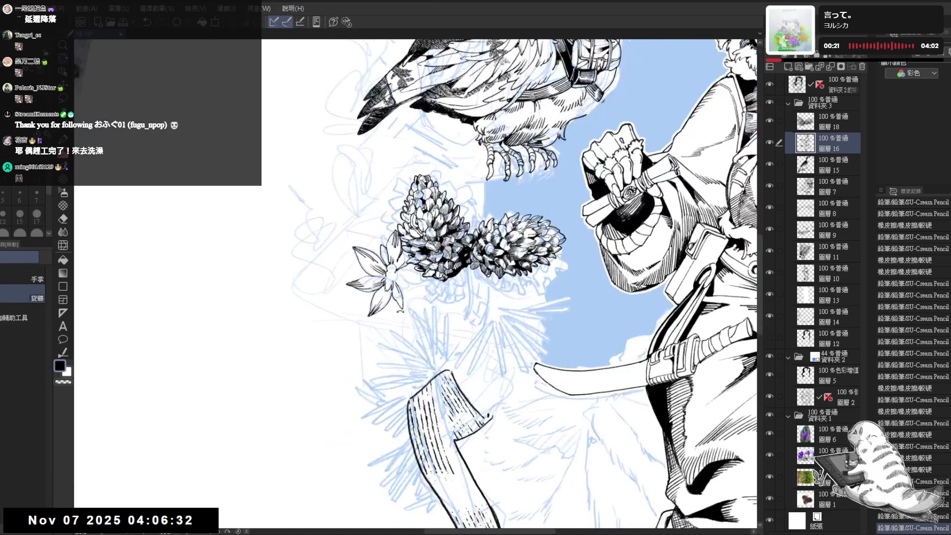
key("e")
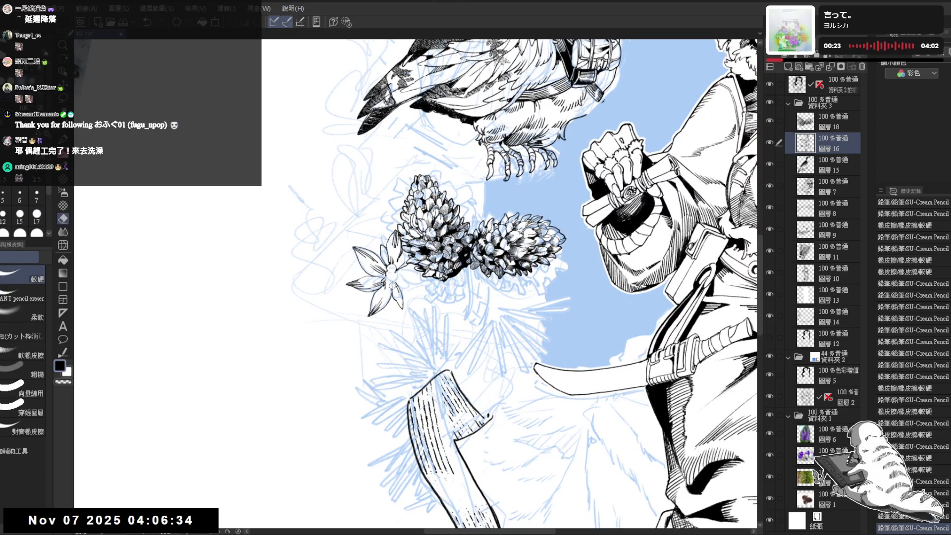
mouse_move(391, 286)
left_mouse_down()
mouse_move(385, 300)
mouse_move(392, 281)
left_mouse_up()
key("p")
left_click_drag(391, 279, 392, 281)
key("e")
key("p")
Add a small dark stroke on the flower, then undo it
scroll(394, 358, "down", 2)
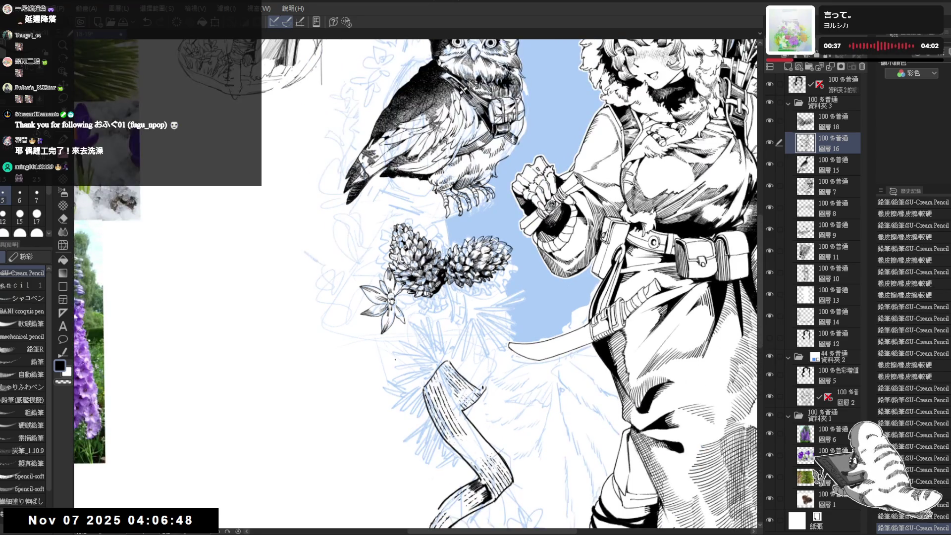
scroll(395, 359, "down", 1)
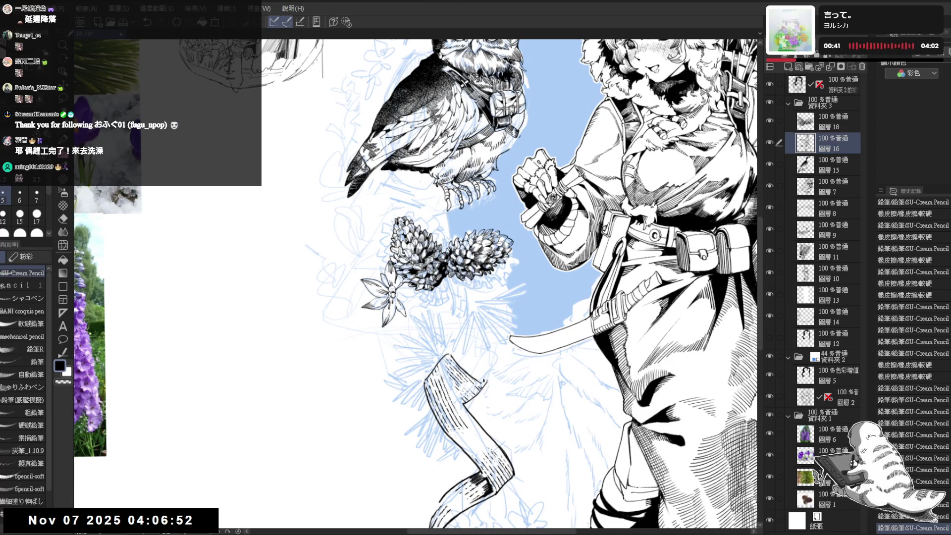
key("asciicircum")
key("asciicircum")
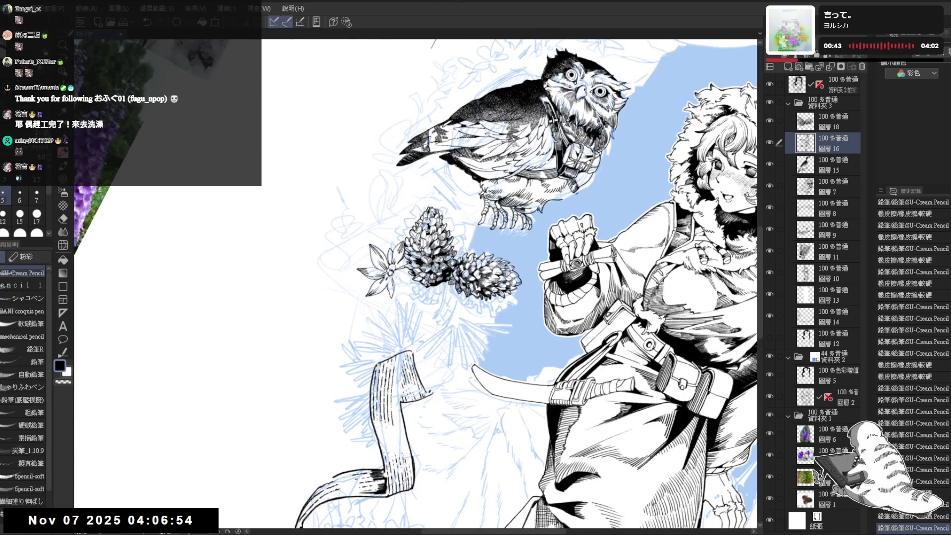
left_click_drag(398, 285, 400, 298)
key("ctrl+z")
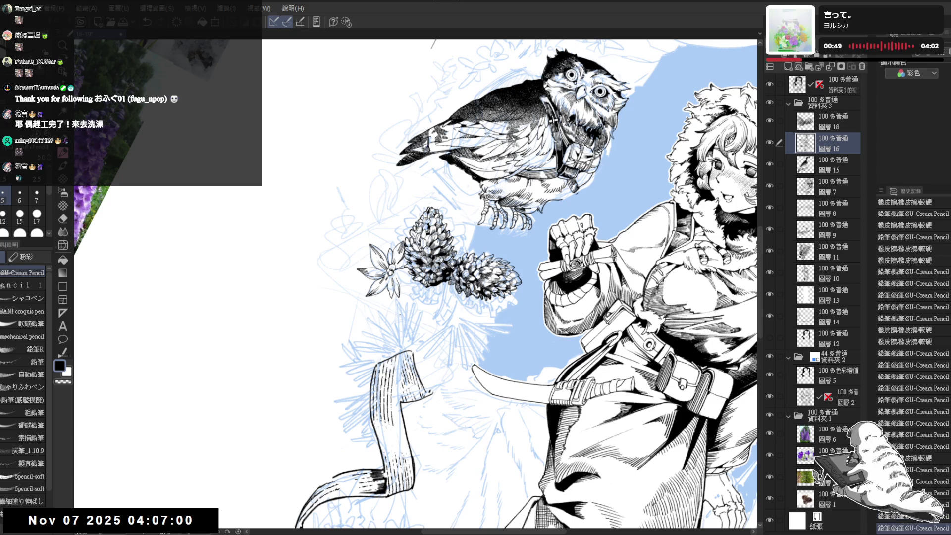
Rotate the canvas to straighten the figure and switch back to the Pencil tool
key("minus")
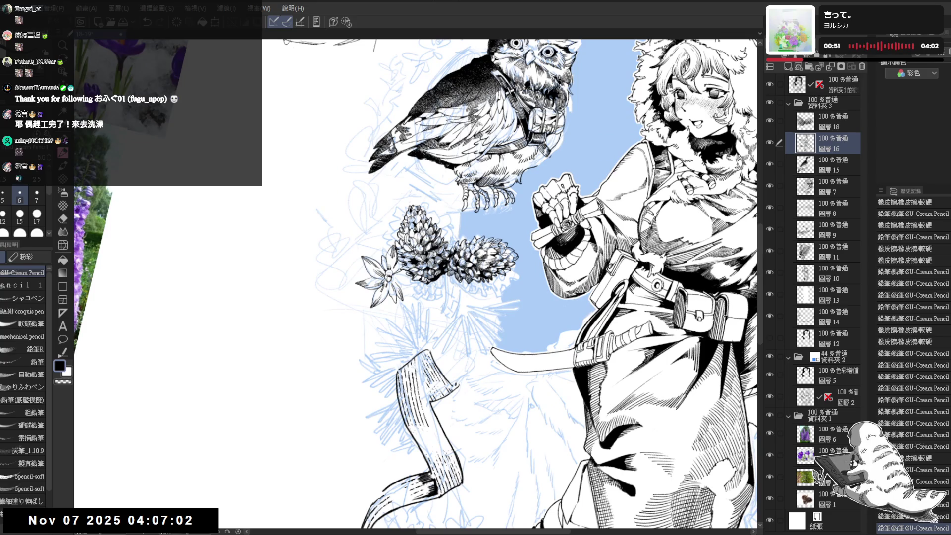
key("minus")
key("minus")
key("minus")
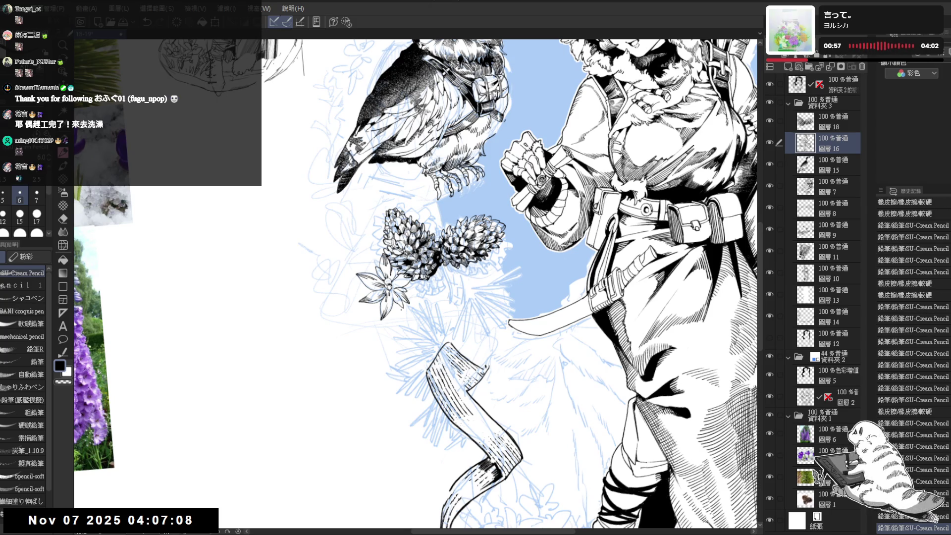
key("minus")
key("minus")
key("minus")
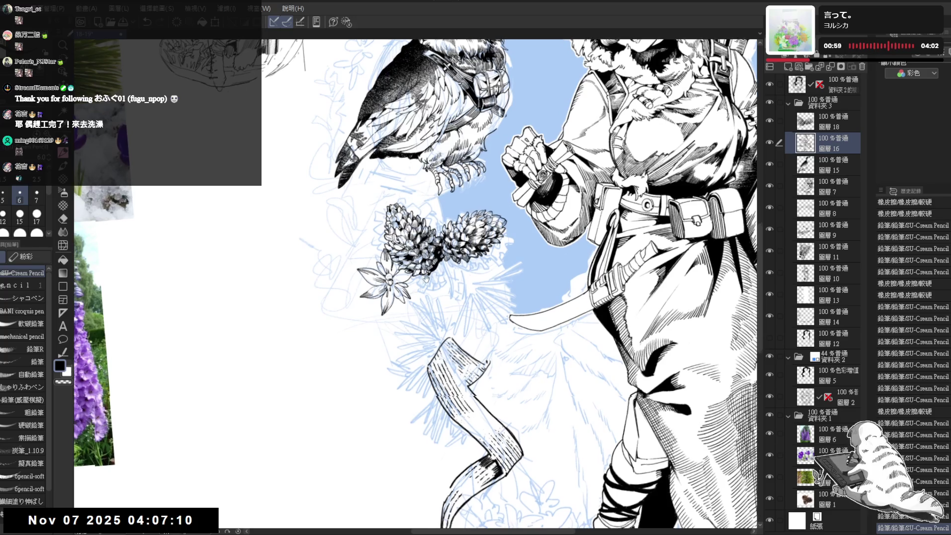
key("minus")
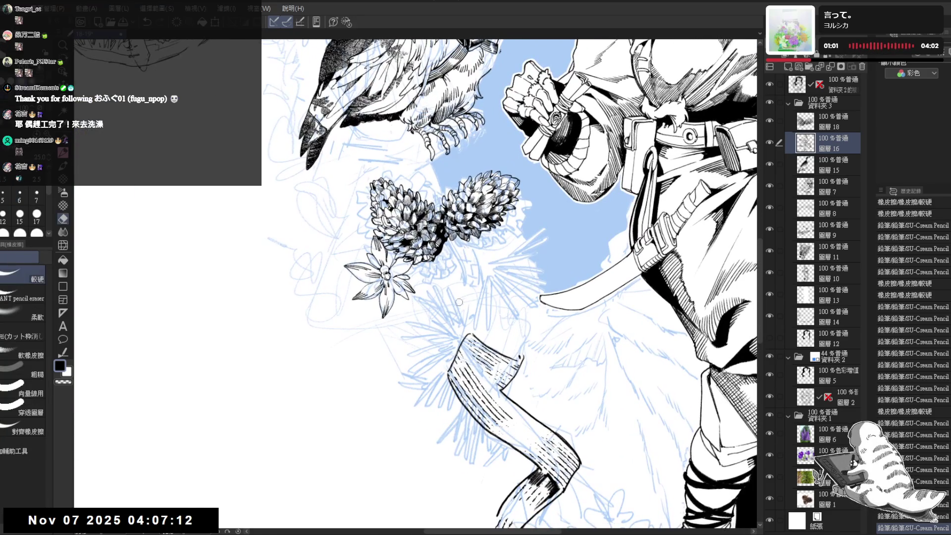
key("minus")
key("minus")
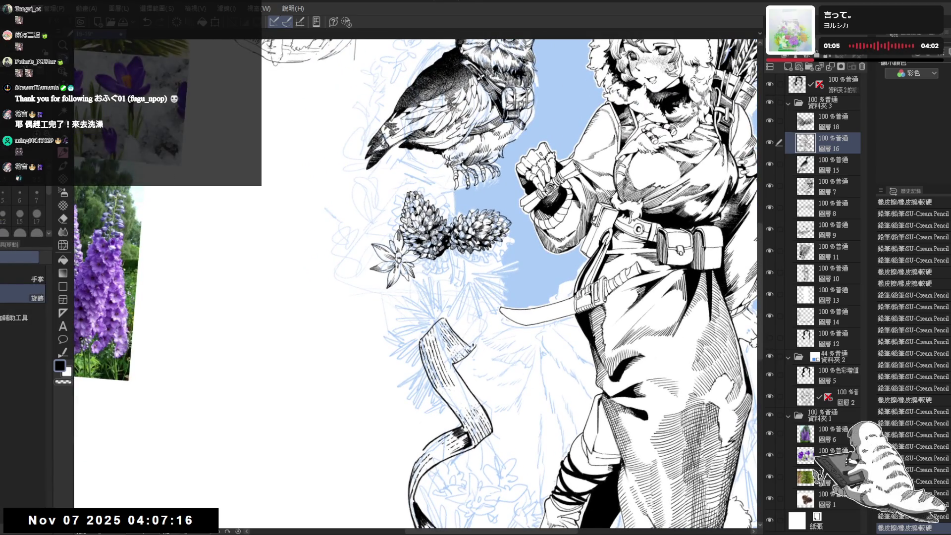
key("minus")
key("minus")
key("minus")
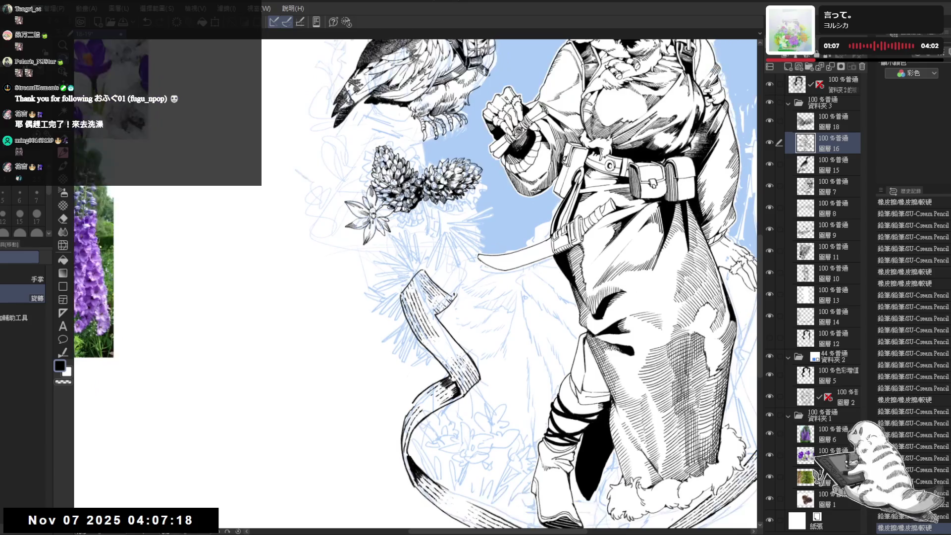
key("p")
key("ctrl+plus")
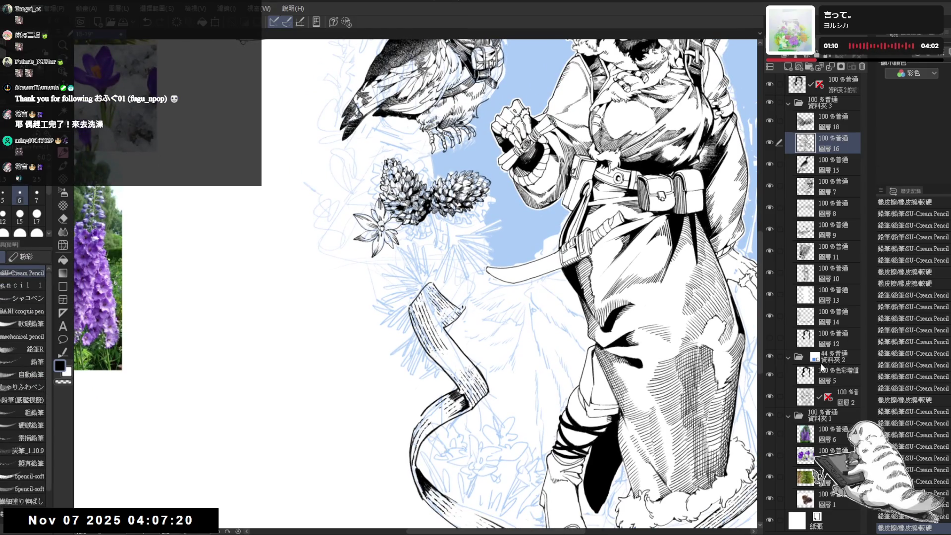
Show and select backdrop layer 圖層 12 with Layer Color on to tint it blue
left_click(770, 338)
scroll(490, 204, "up", 2)
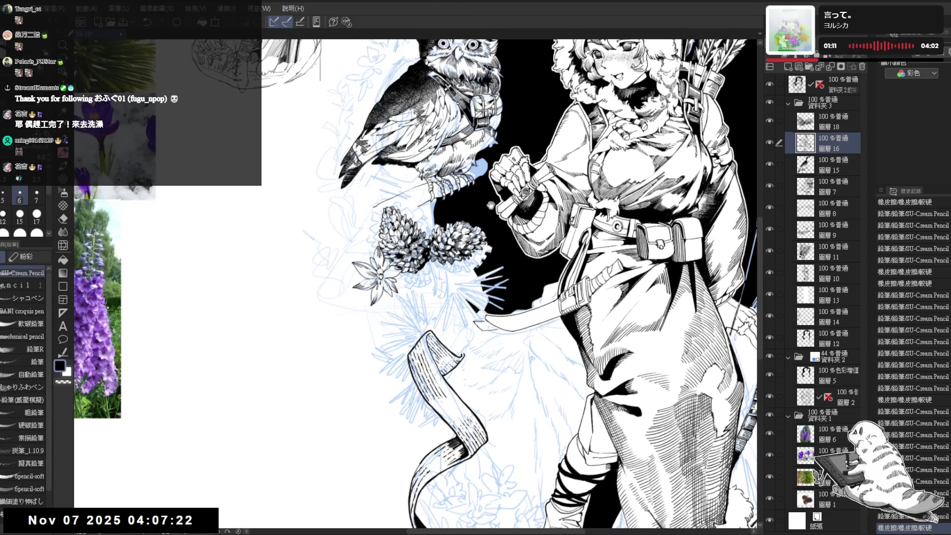
left_click(838, 347)
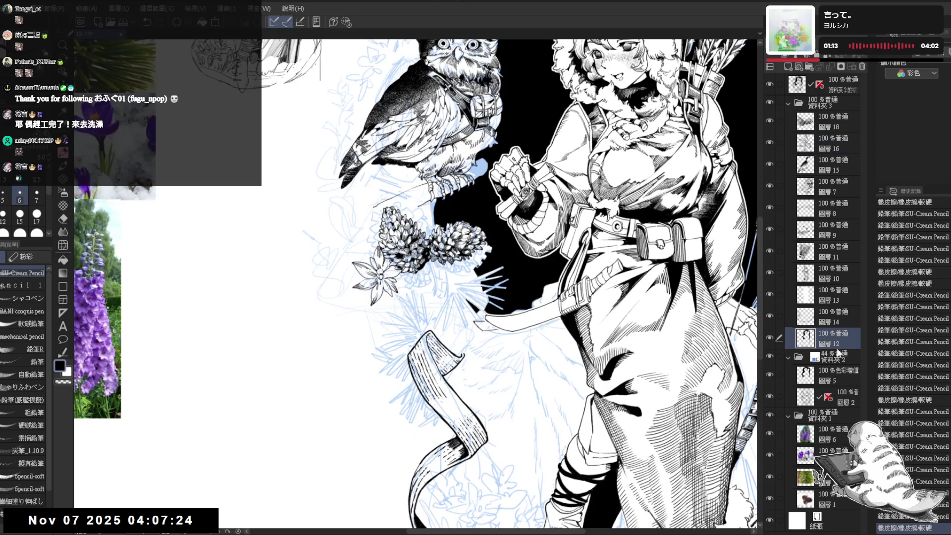
left_click(918, 58)
scroll(479, 393, "up", 4)
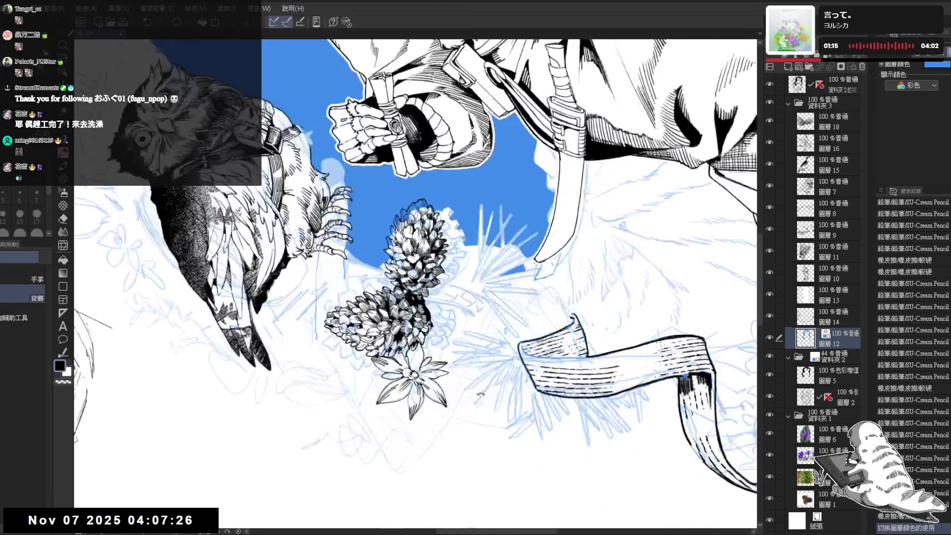
Erase the backdrop where it overlaps the pine cones and flower sprig
key("e")
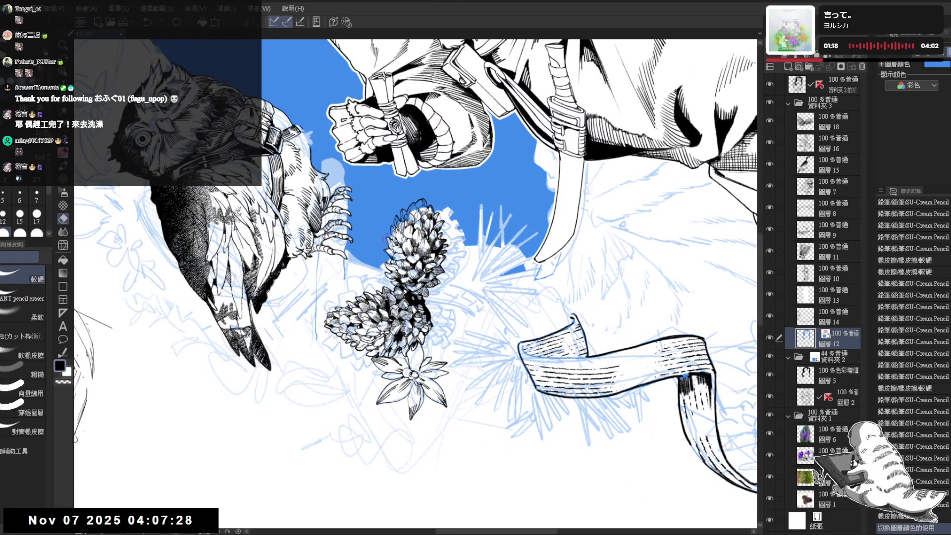
left_click(386, 237)
scroll(385, 237, "up", 2)
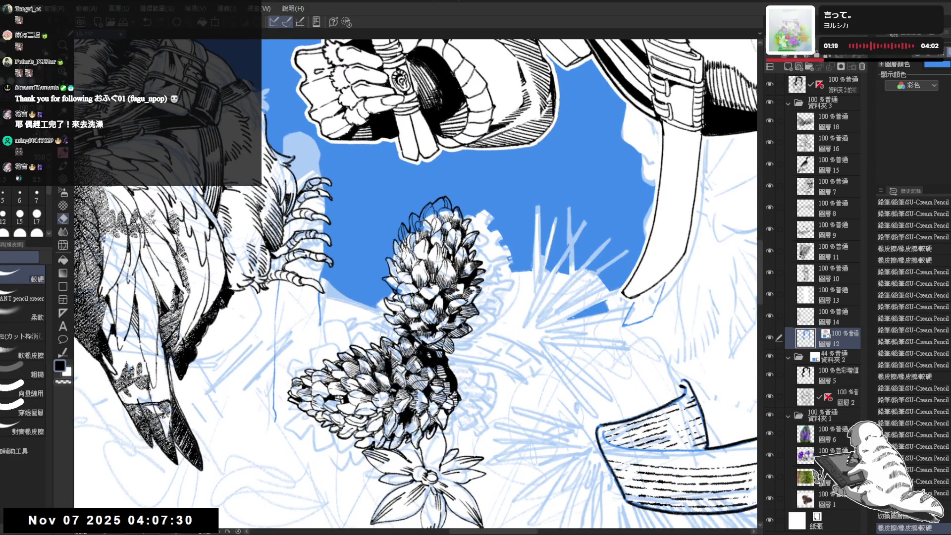
left_click(402, 255)
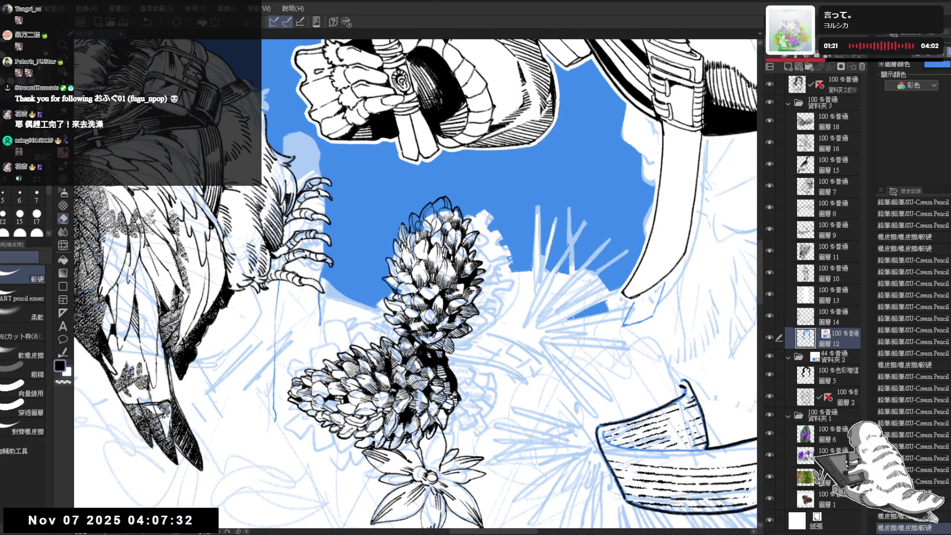
left_click(405, 248)
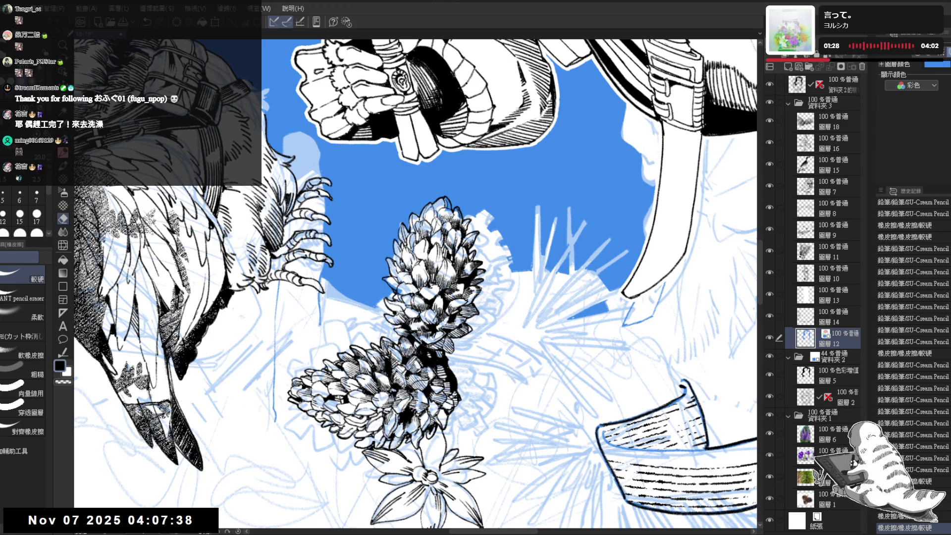
left_click(448, 206)
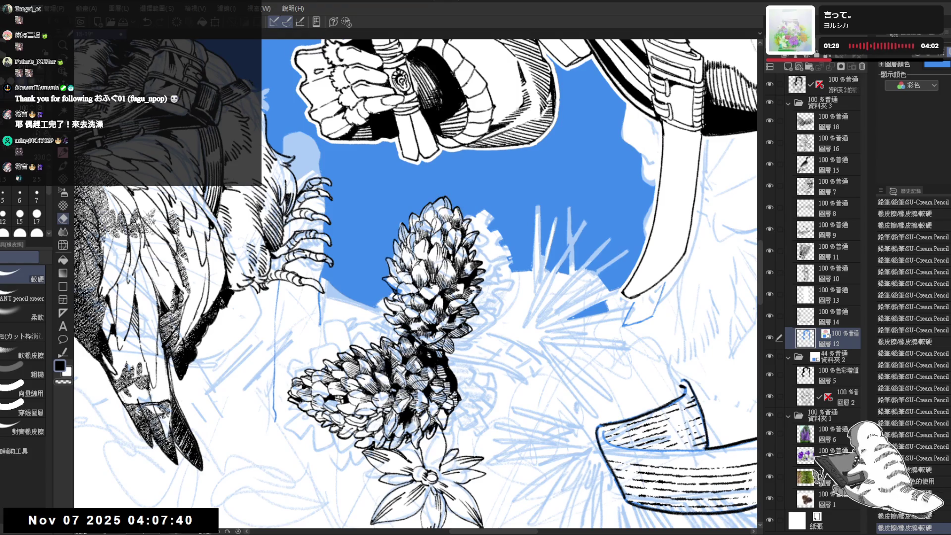
left_click(398, 283)
left_click(394, 287)
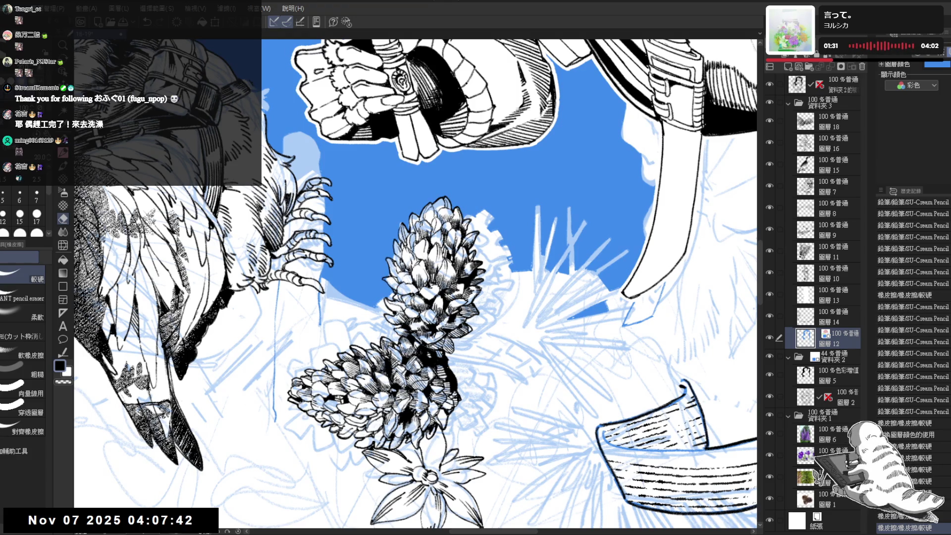
Ink a short G-pen fix along the backdrop edge near the pine cone top
mouse_move(495, 198)
left_mouse_down()
mouse_move(570, 297)
mouse_move(520, 396)
mouse_move(470, 421)
mouse_move(421, 421)
left_mouse_up()
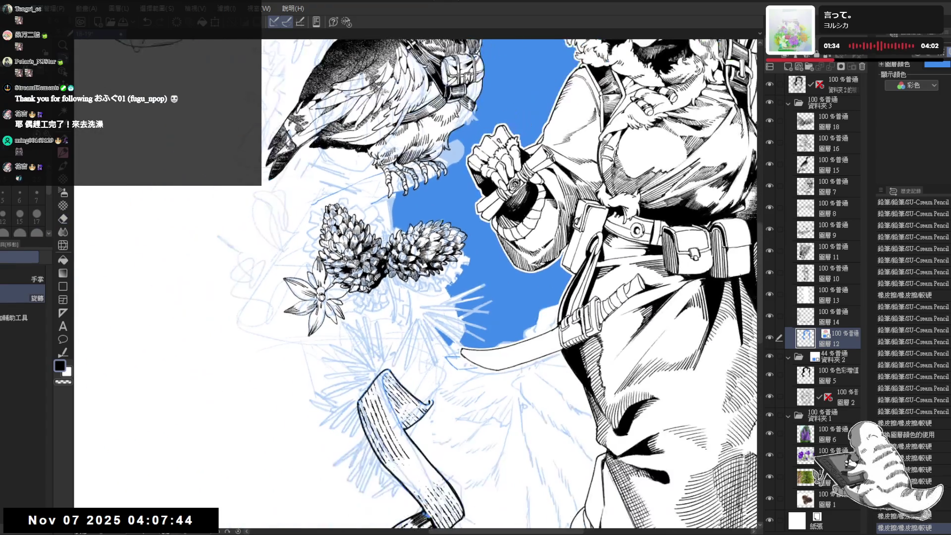
key("p")
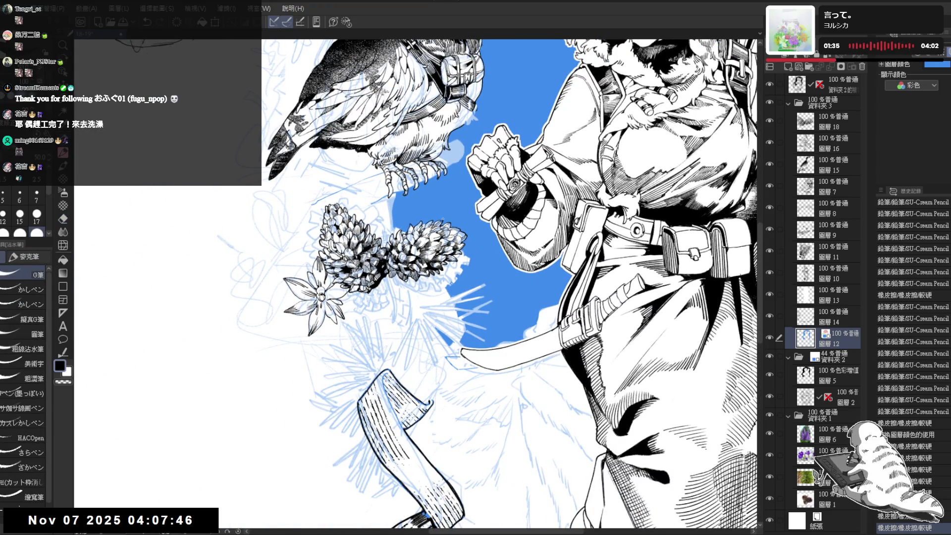
mouse_move(441, 220)
left_mouse_down()
mouse_move(448, 229)
mouse_move(458, 222)
left_mouse_up()
Restore the solid black backdrop and ink a small mark along its edge
key("F5")
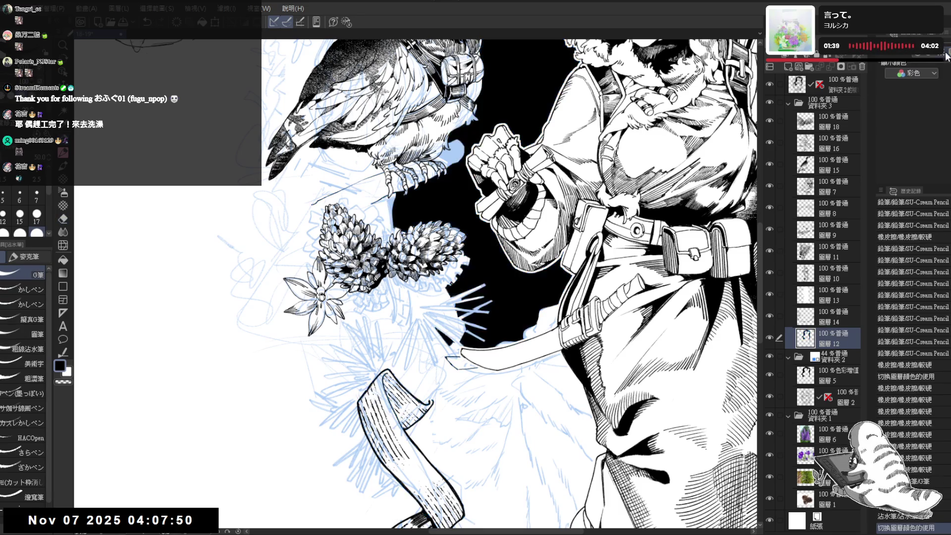
key("p")
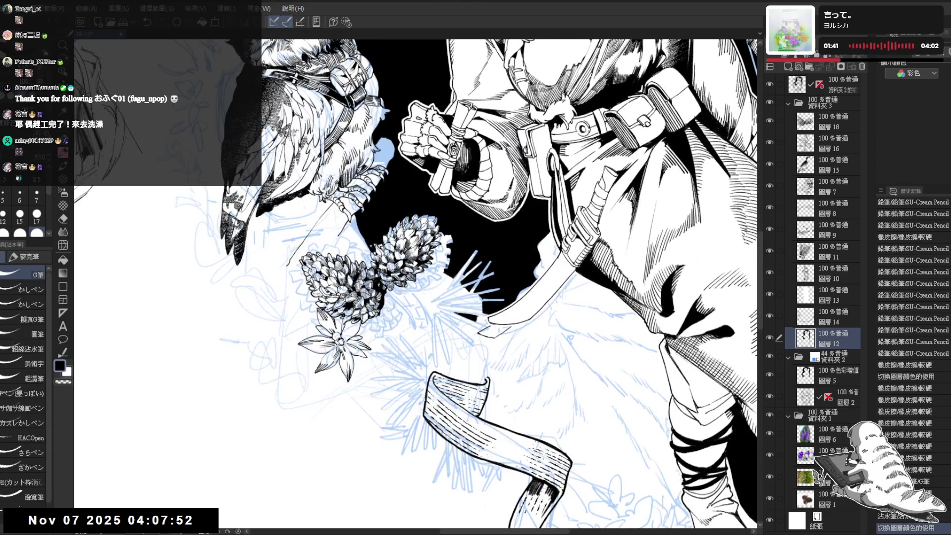
left_click_drag(370, 241, 376, 247)
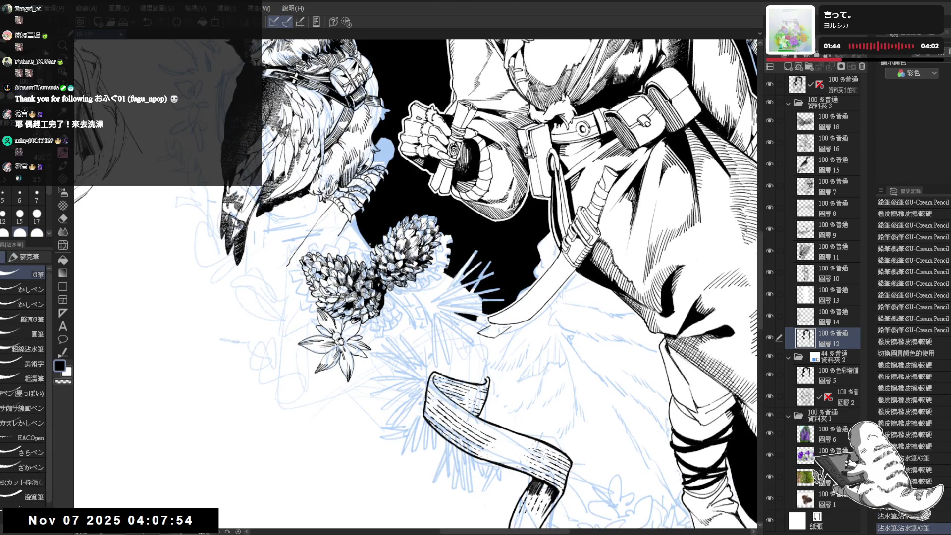
key("minus")
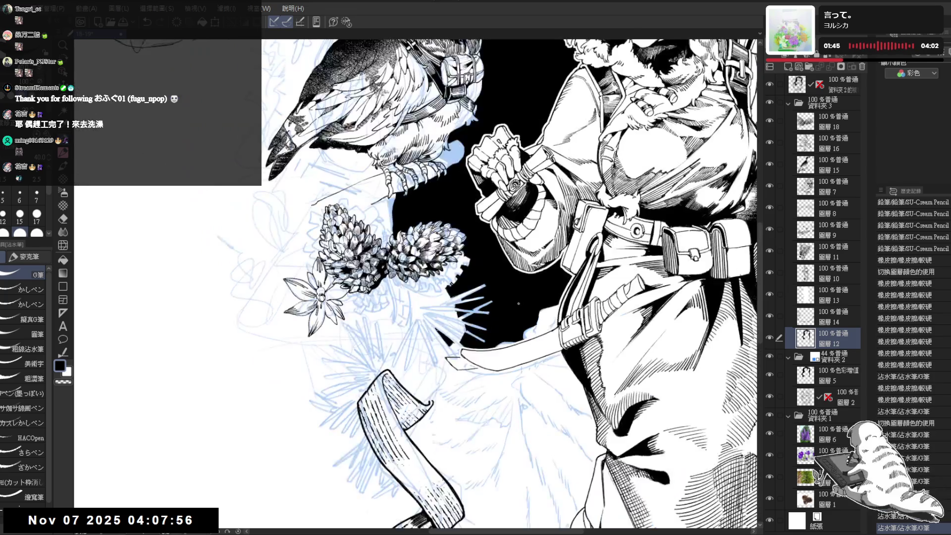
key("asciicircum")
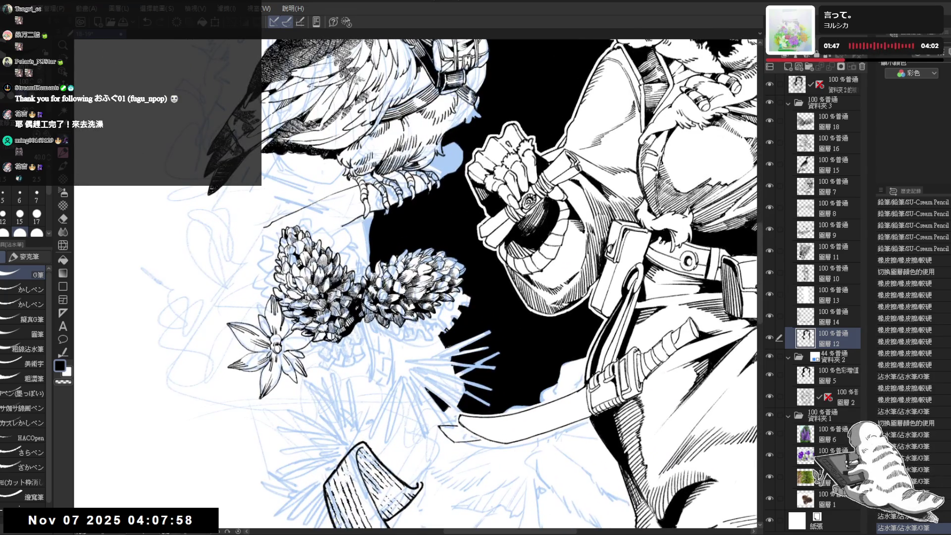
Erase the stray lines near the pine cones on 圖層 18
left_click(444, 266, "ctrl+shift")
key("e")
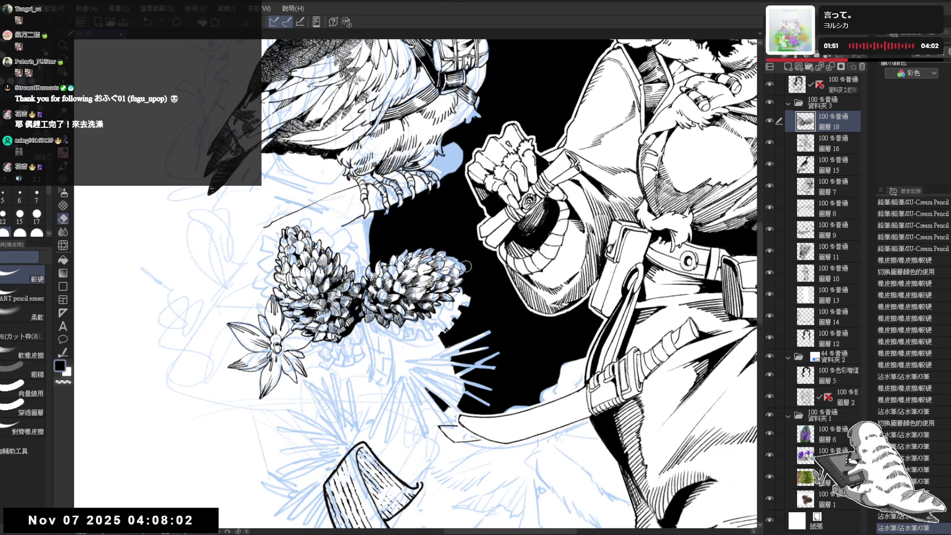
left_click(465, 266)
left_click_drag(434, 246, 434, 251)
key("p")
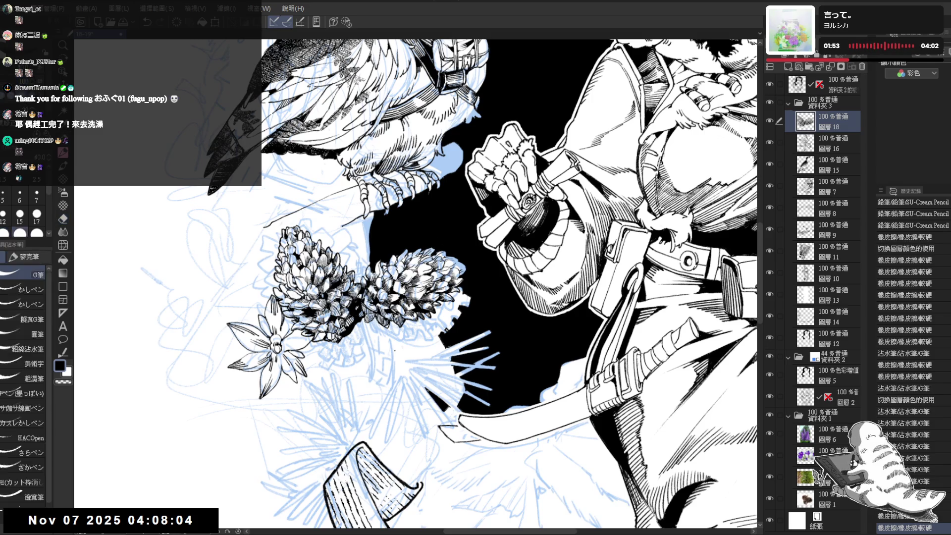
key("minus")
key("minus")
key("minus")
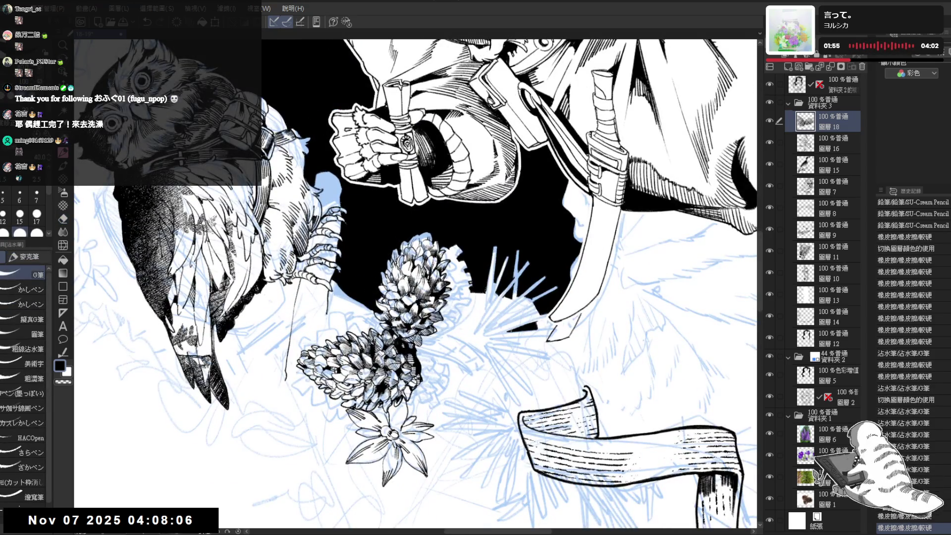
Add tiny G-pen marks to the backdrop on 圖層 12, undoing the last stray one
left_click(400, 229, "ctrl")
left_click_drag(393, 248, 395, 251)
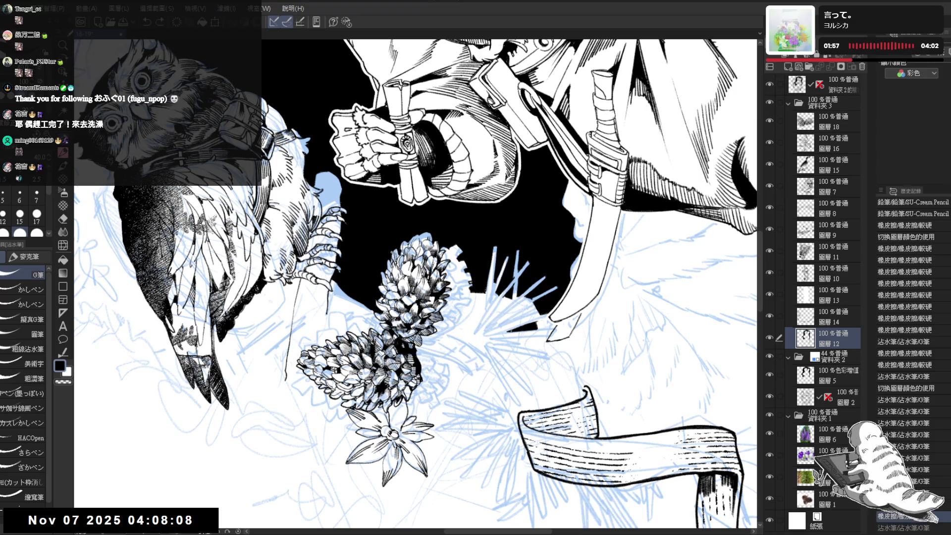
left_click(397, 244)
left_click(420, 231)
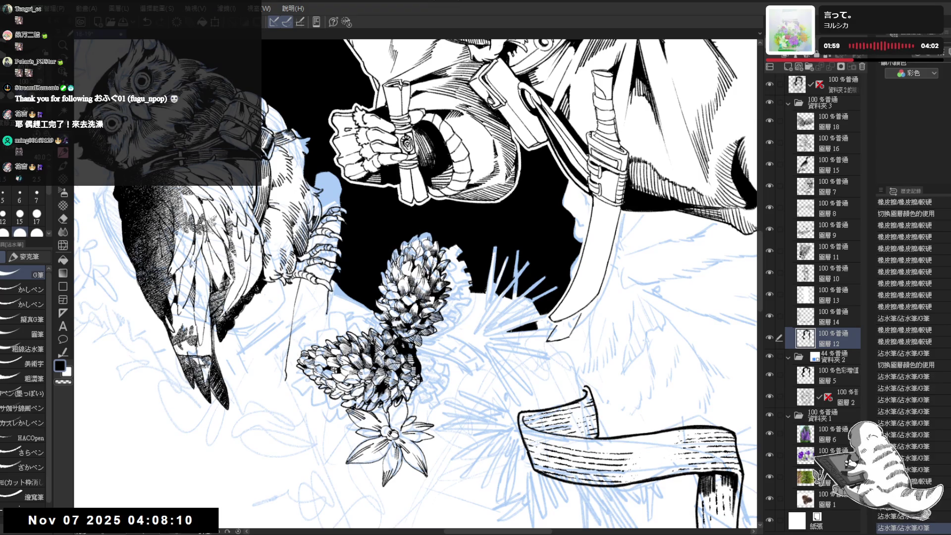
left_click(432, 237)
key("ctrl+z")
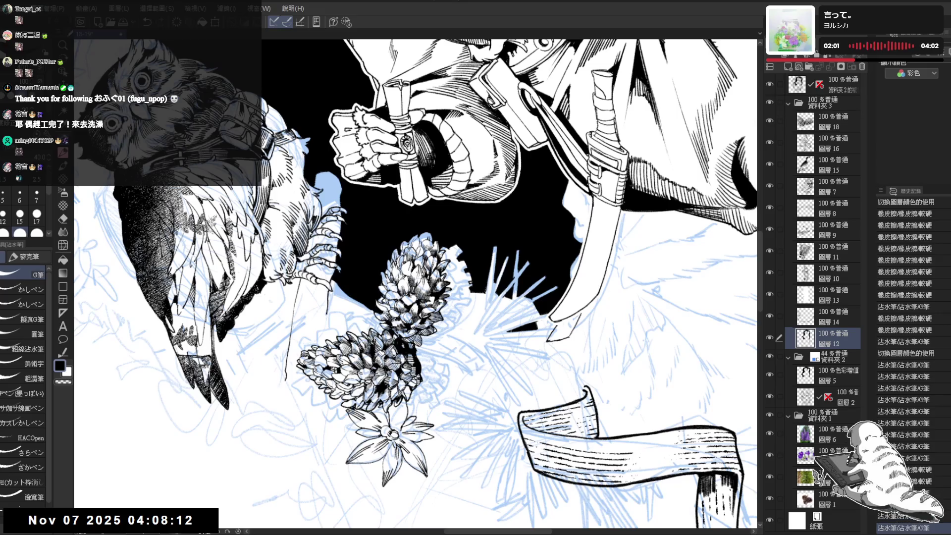
Pencil detail onto the pine cone on 圖層 18, then hide the 資料夾2 sketch folder
left_click(837, 121)
key("p")
left_click(431, 238)
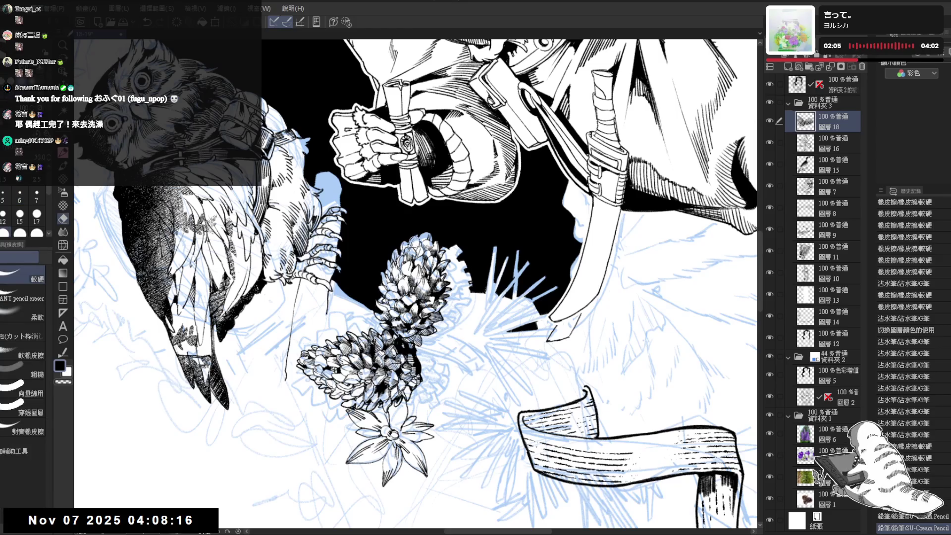
scroll(411, 228, "up", 2)
left_click_drag(418, 239, 447, 245)
key("asciicircum")
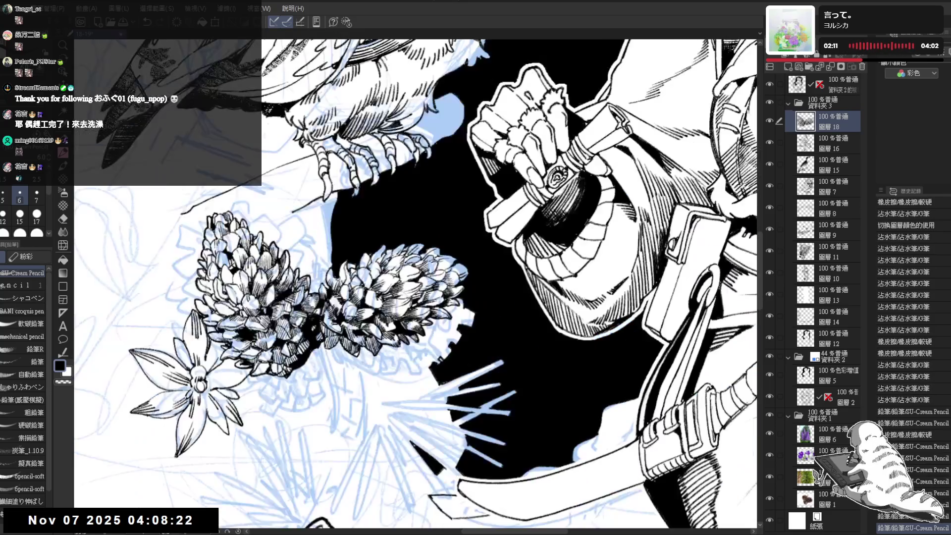
key("minus")
left_click(769, 357)
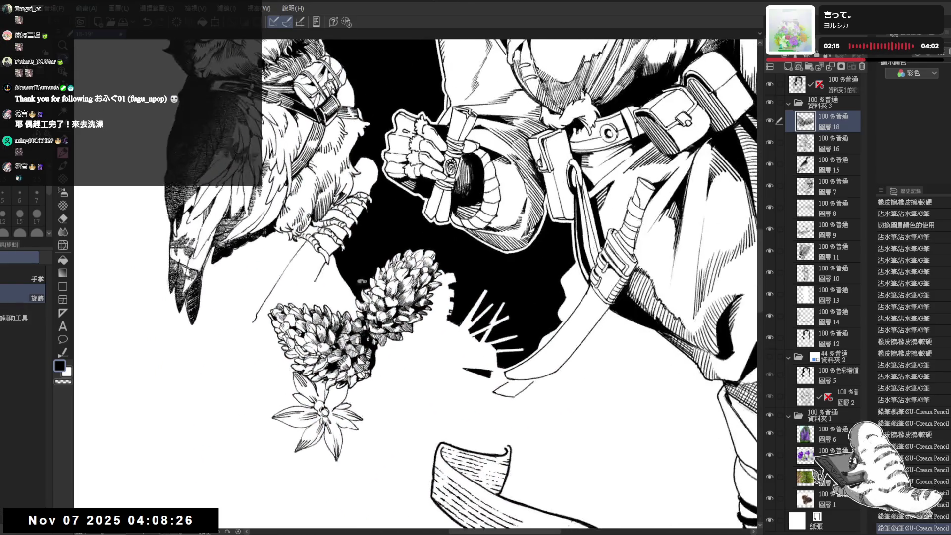
Add two small pencil touch-ups to the backdrop on 圖層 12
key("p")
left_click(837, 337)
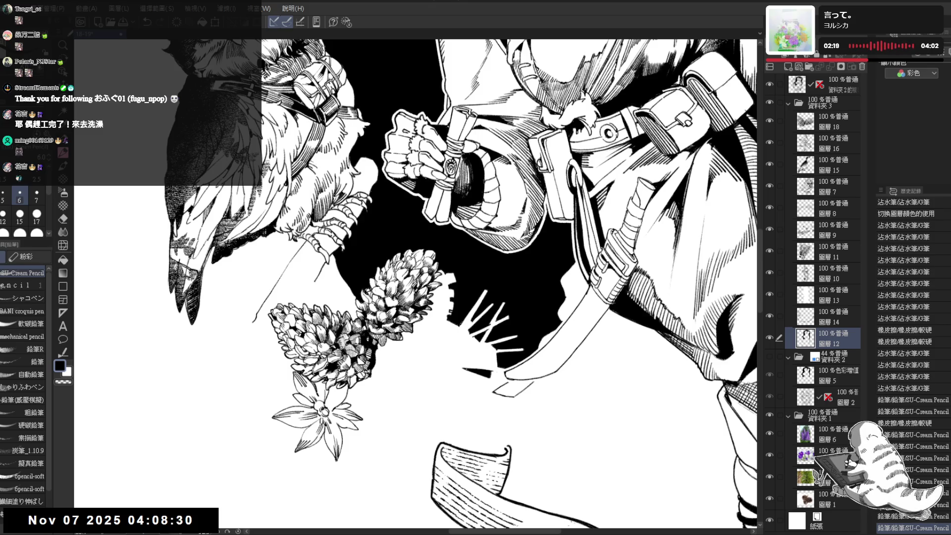
left_click(447, 256)
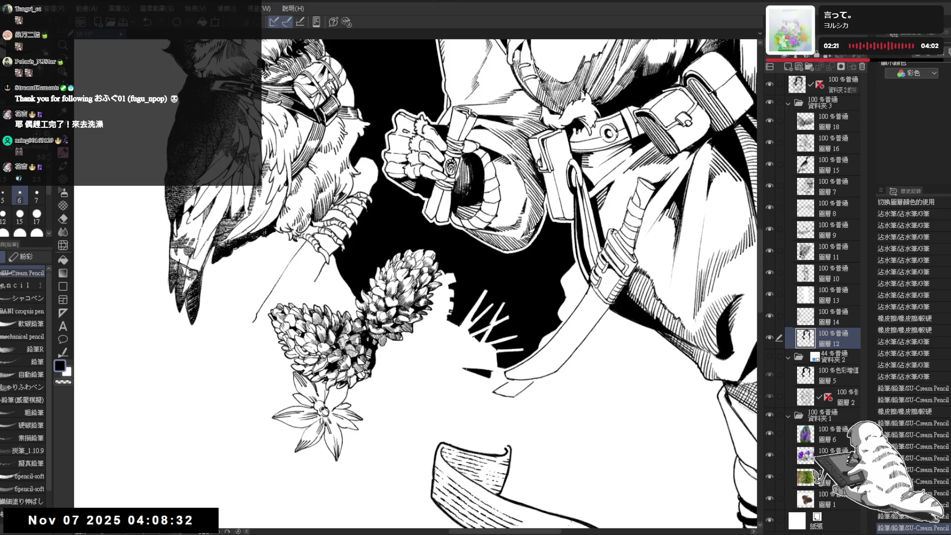
left_click(447, 256)
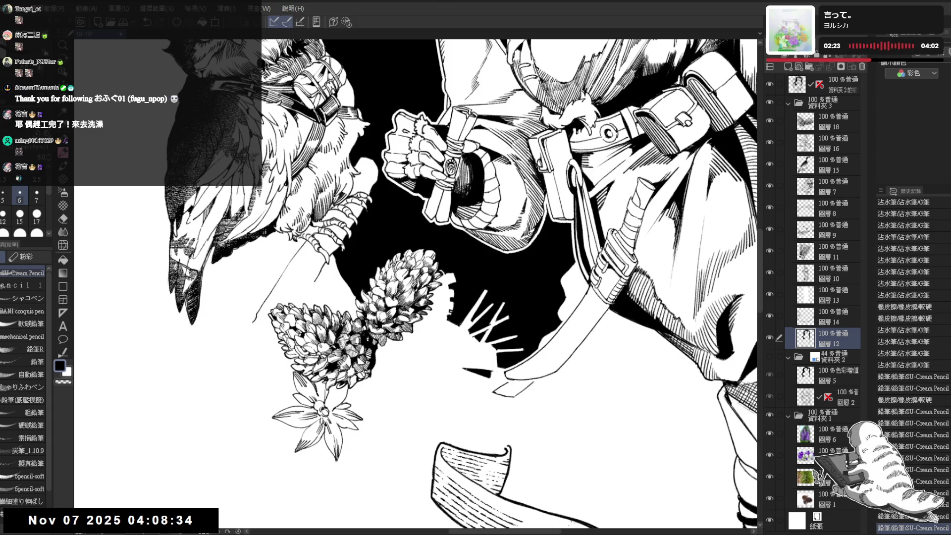
Zoom in on the flowers and fist and ink a small G-pen stroke beside the flower
mouse_move(447, 256)
left_mouse_down()
mouse_move(467, 234)
mouse_move(477, 246)
left_mouse_up()
scroll(478, 245, "down", 2)
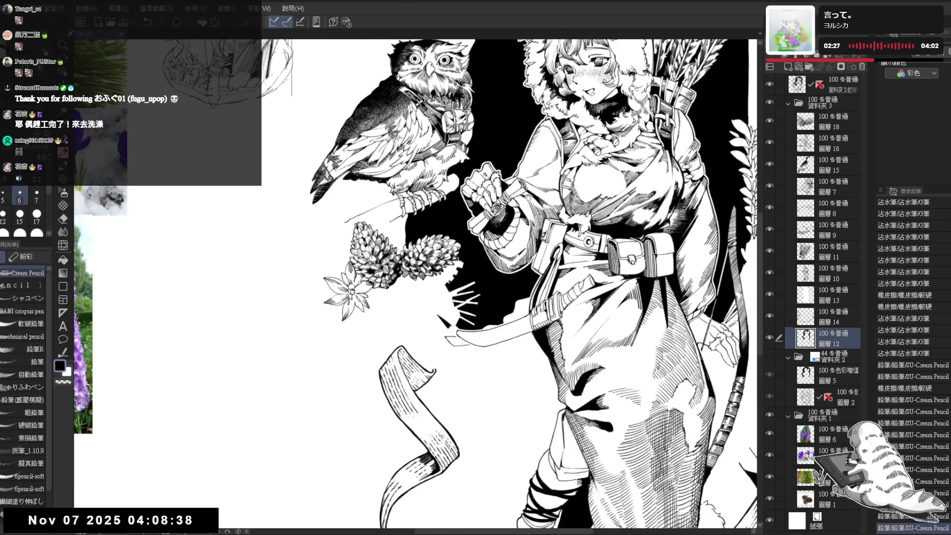
scroll(478, 245, "down", 2)
left_click_drag(543, 215, 534, 232)
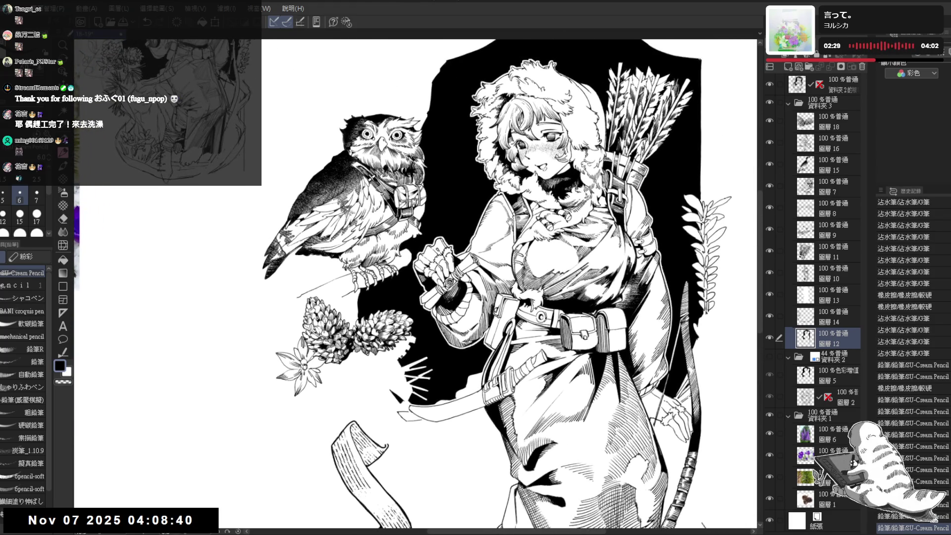
scroll(515, 216, "up", 1)
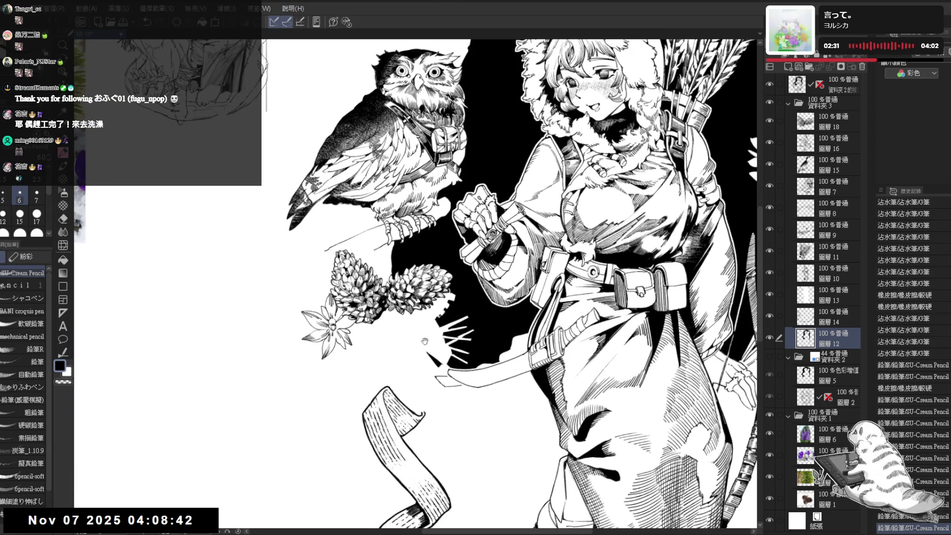
left_click_drag(425, 342, 427, 238)
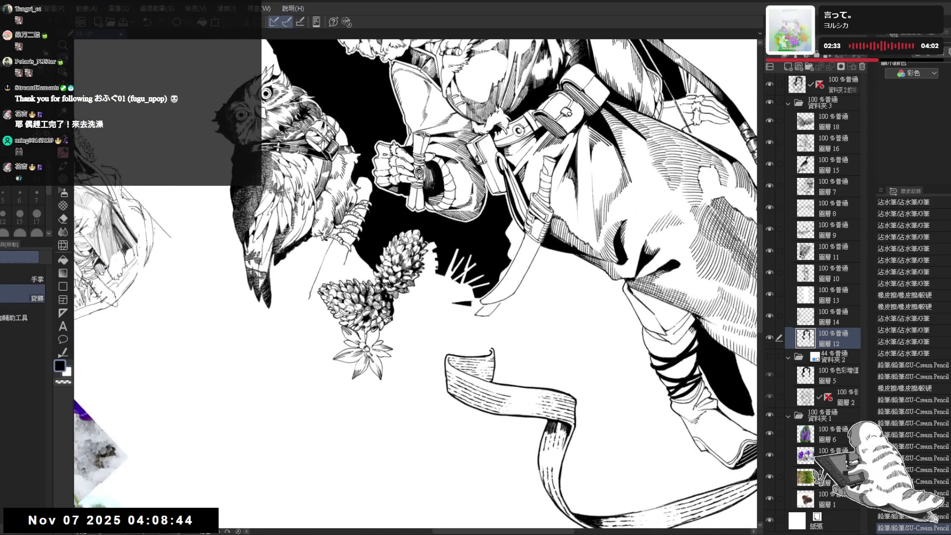
key("p")
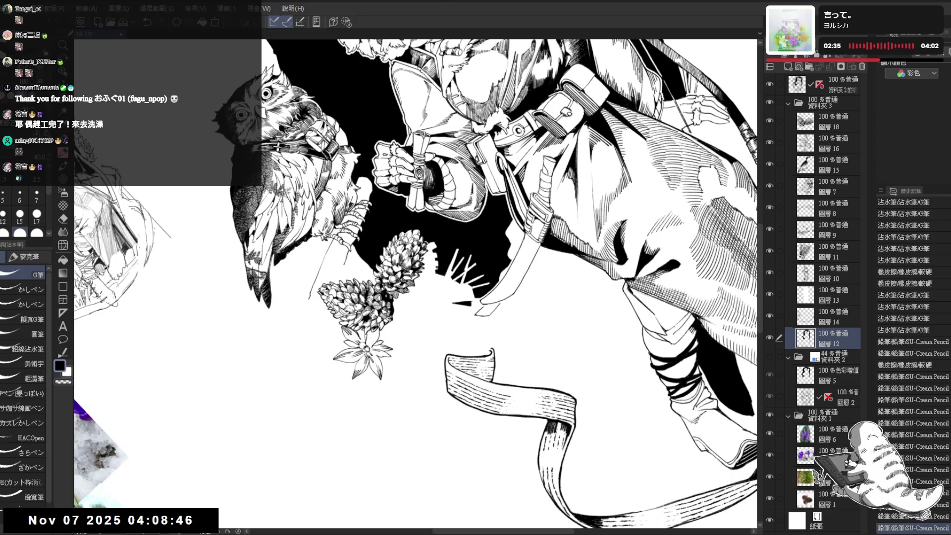
mouse_move(426, 247)
left_mouse_down()
mouse_move(396, 368)
mouse_move(416, 335)
left_mouse_up()
scroll(416, 284, "up", 3)
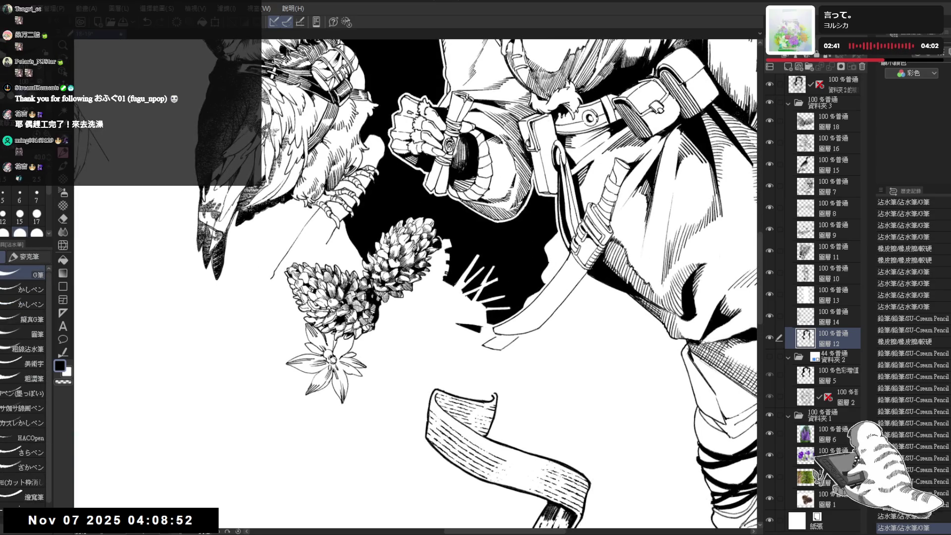
mouse_move(429, 255)
left_mouse_down()
mouse_move(440, 248)
mouse_move(447, 272)
mouse_move(441, 237)
left_mouse_up()
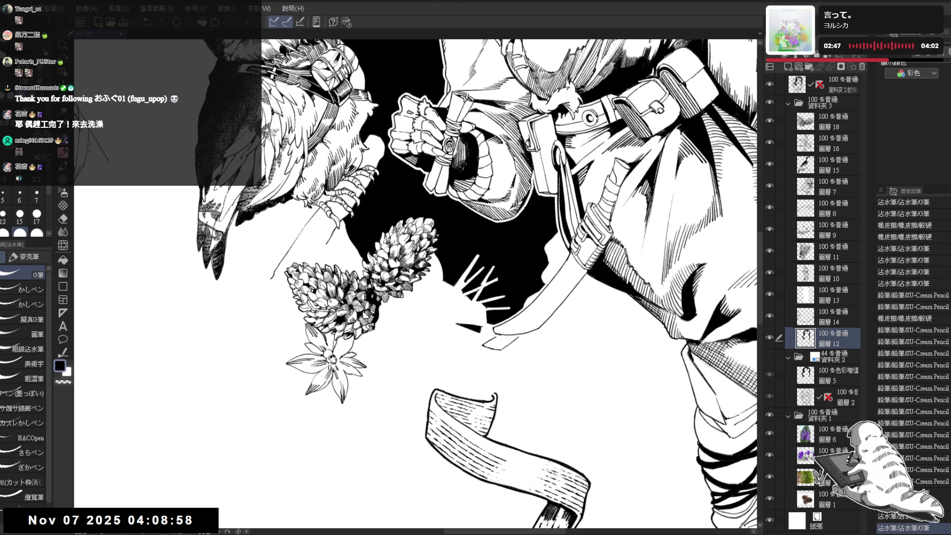
key("^")
key("^")
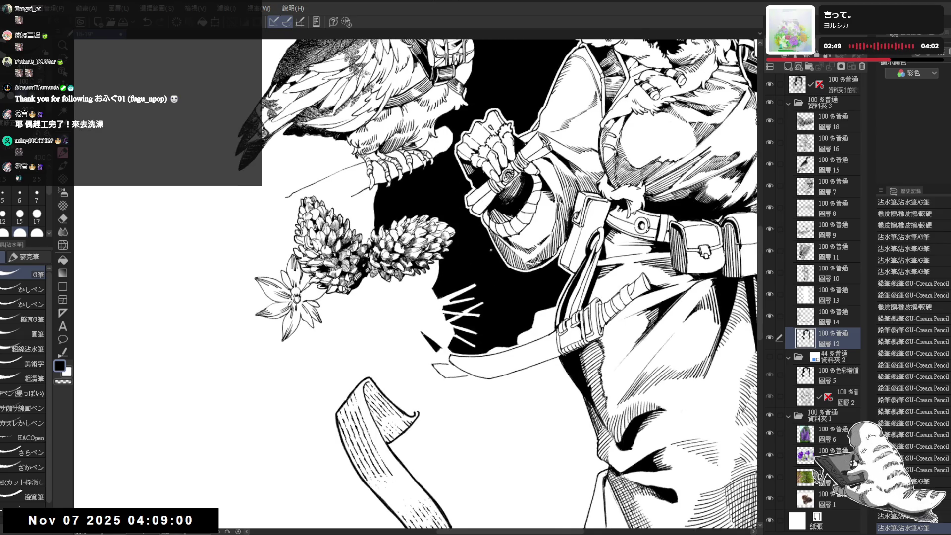
key("^")
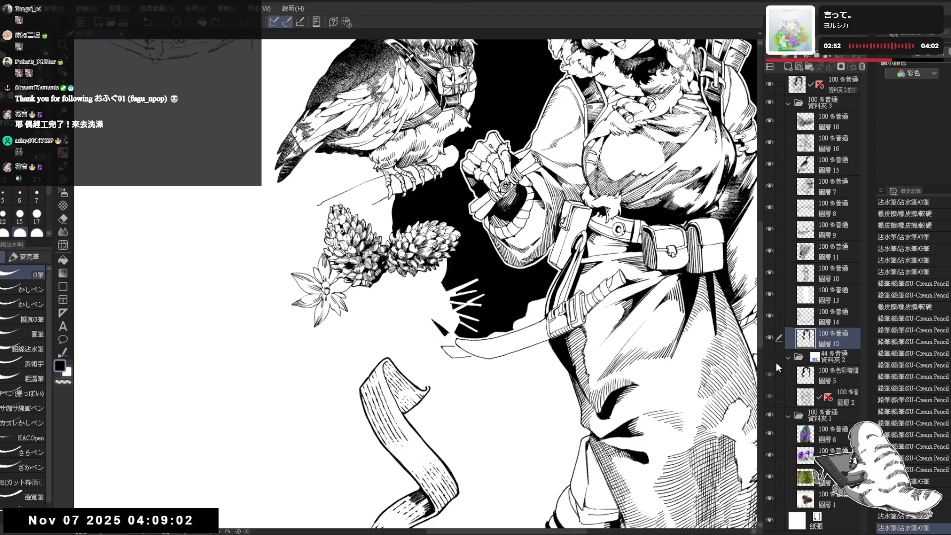
key("minus")
key("minus")
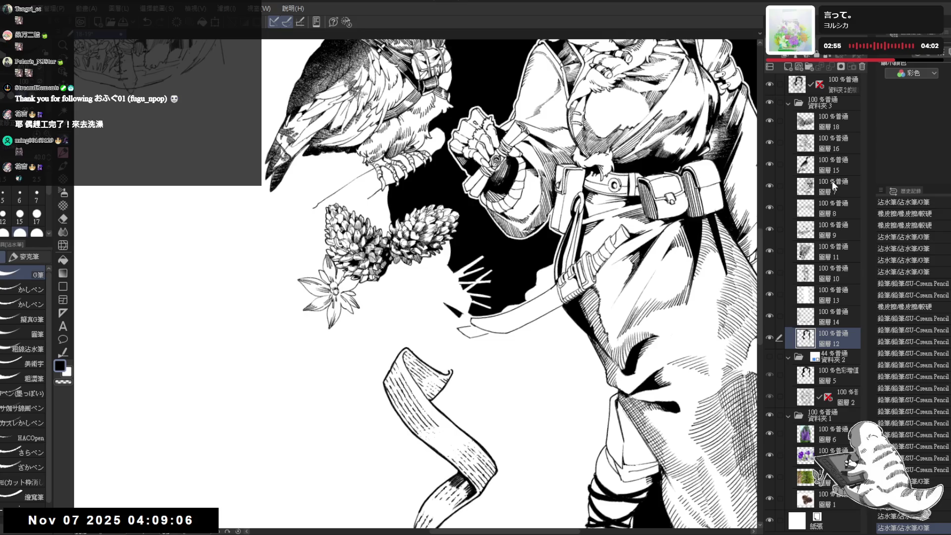
Draw short pencil hatching strokes in the pine-cone shading on layer 16
left_click(349, 293, "ctrl+shift")
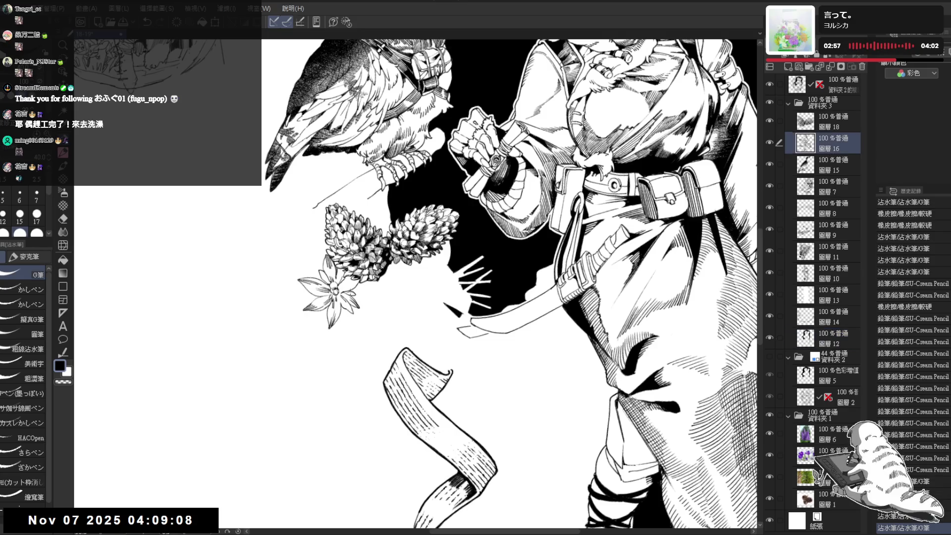
left_click_drag(349, 292, 397, 317)
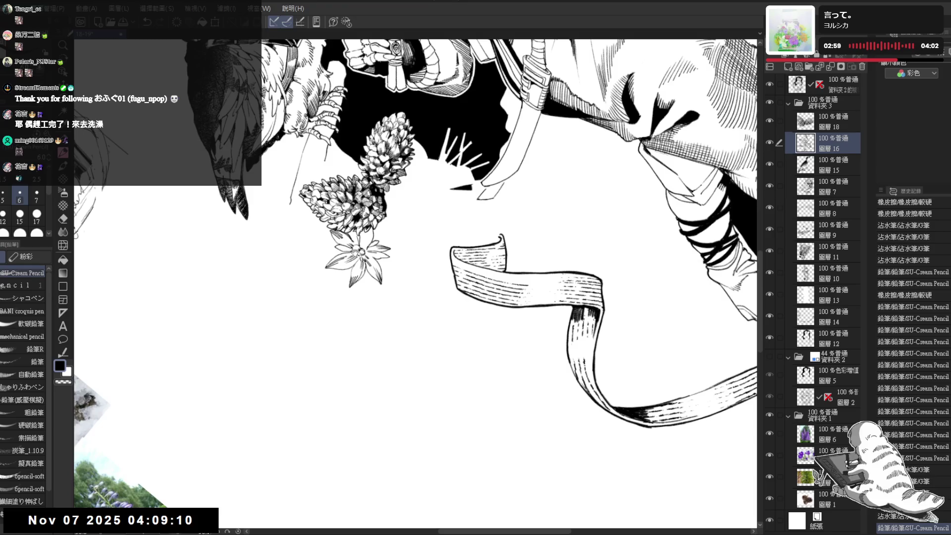
scroll(370, 236, "up", 3)
key("asciicircum")
key("p")
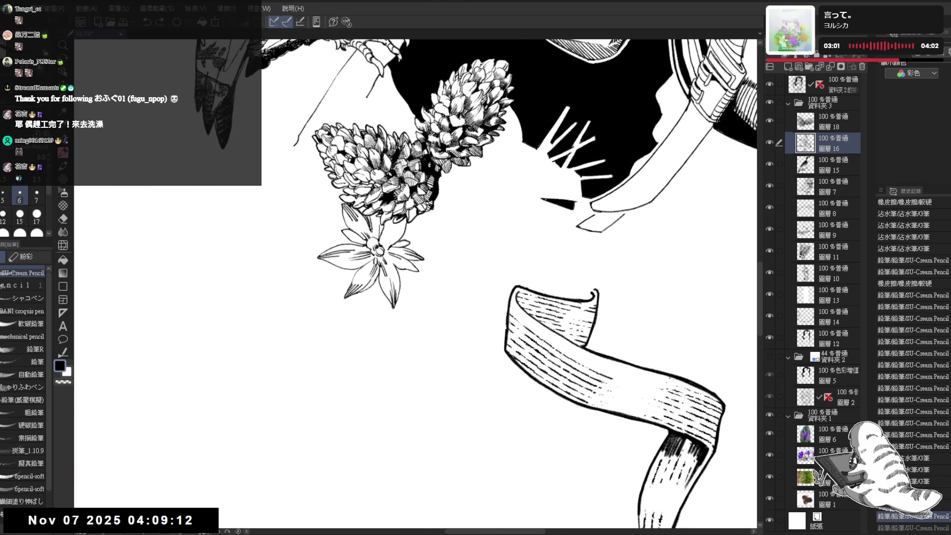
left_click_drag(374, 215, 377, 230)
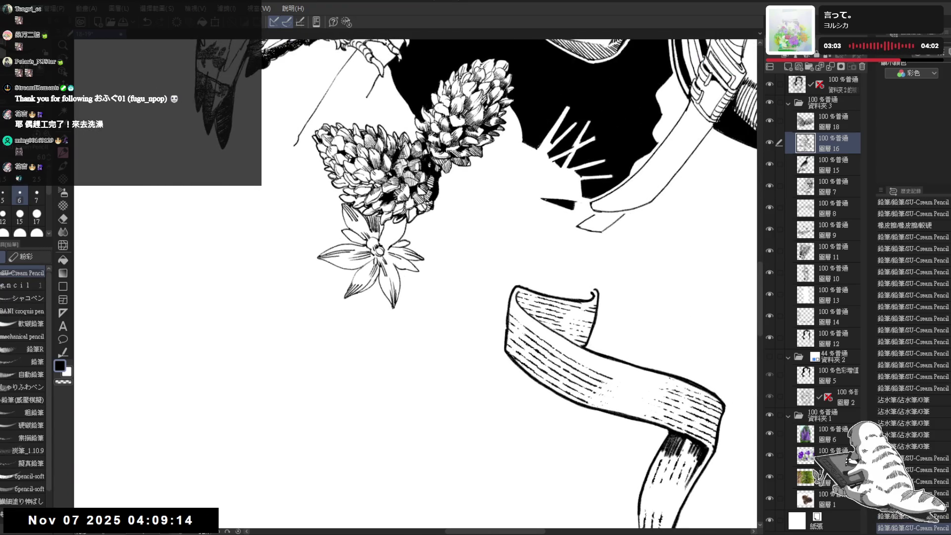
key("minus")
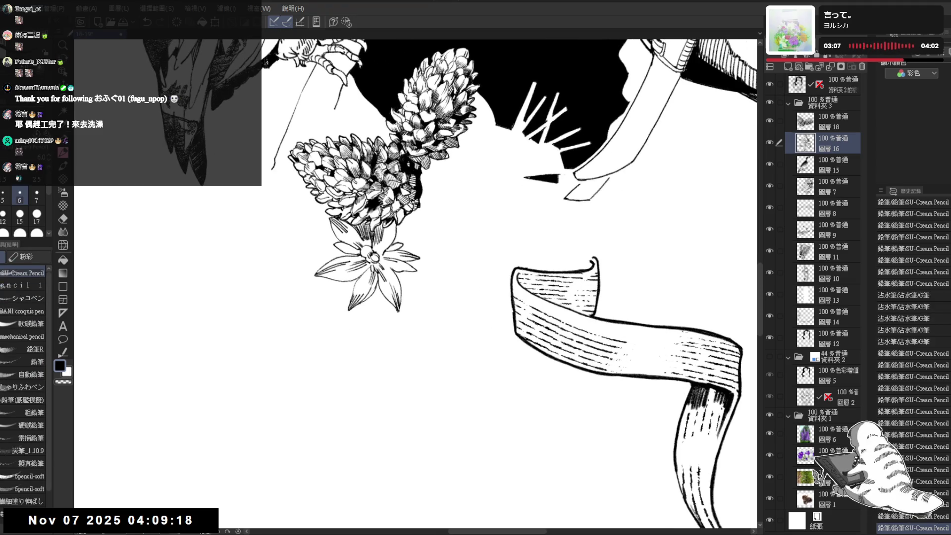
left_click_drag(386, 226, 384, 241)
key("ctrl+z")
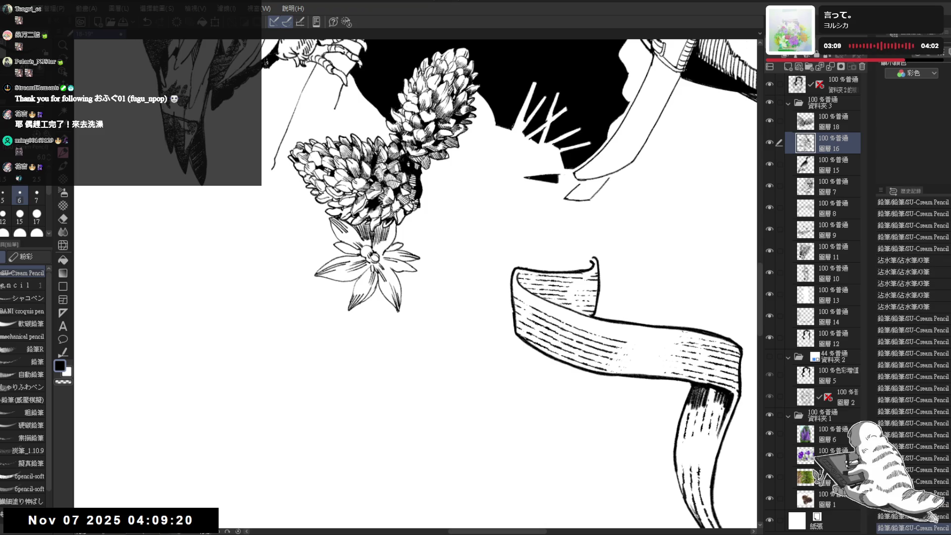
Rotate and zoom the view to bring the girl, owl, pine cones and ribbon into frame
key("asciicircum")
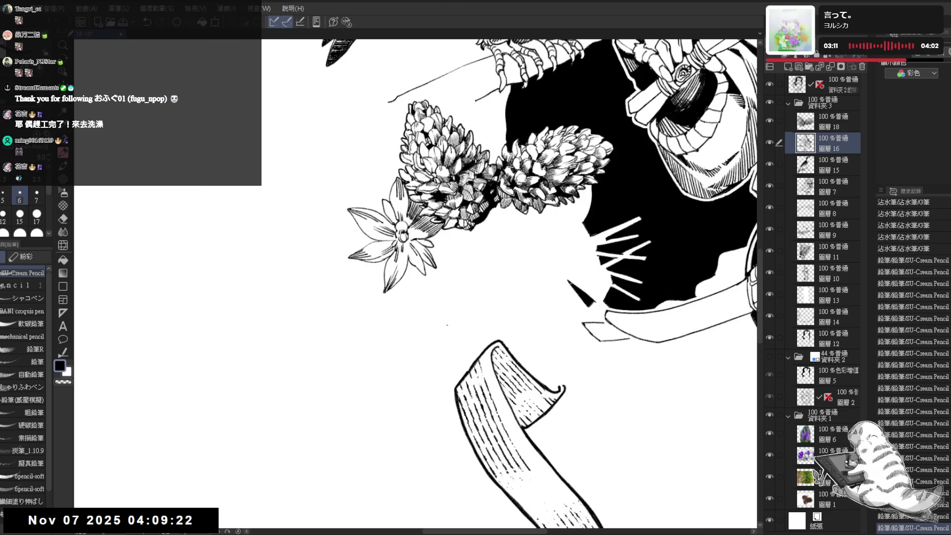
key("minus")
key("minus")
key("minus")
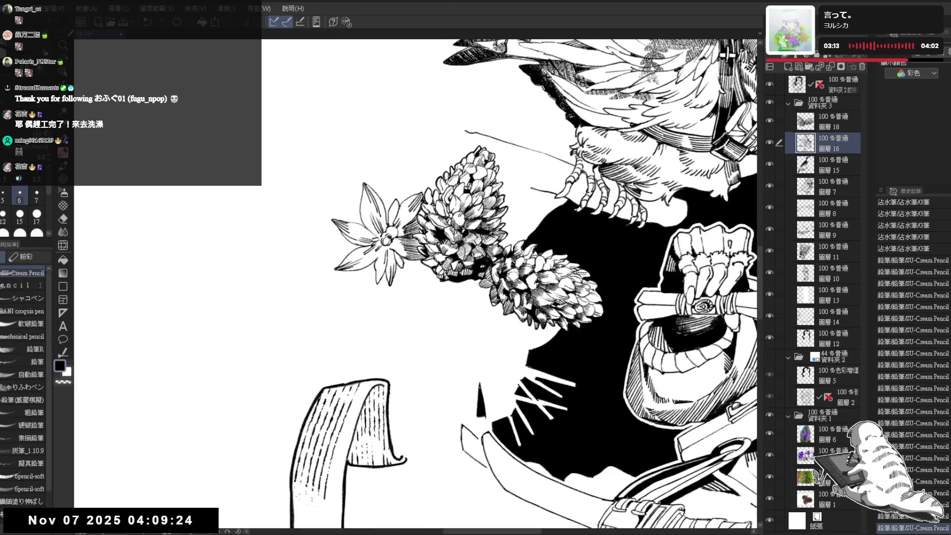
key("minus")
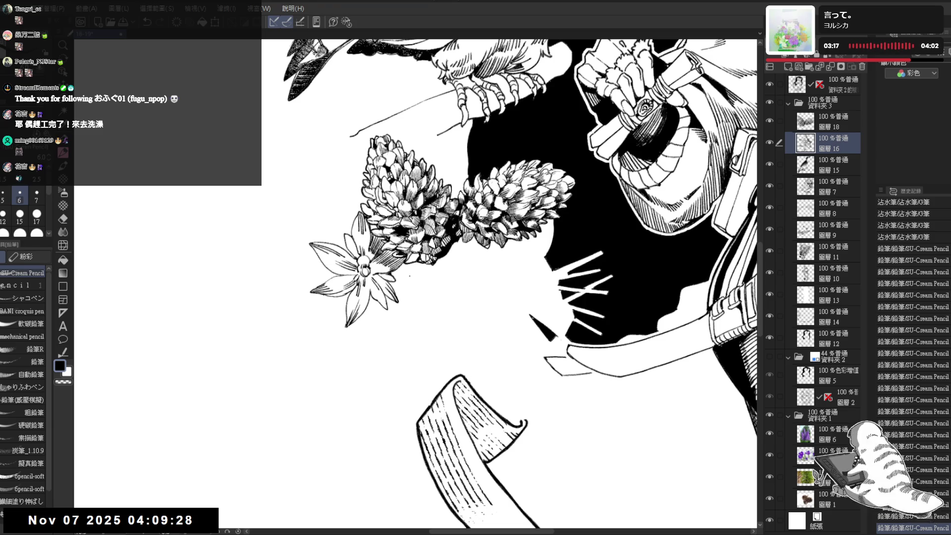
key("ctrl+minus")
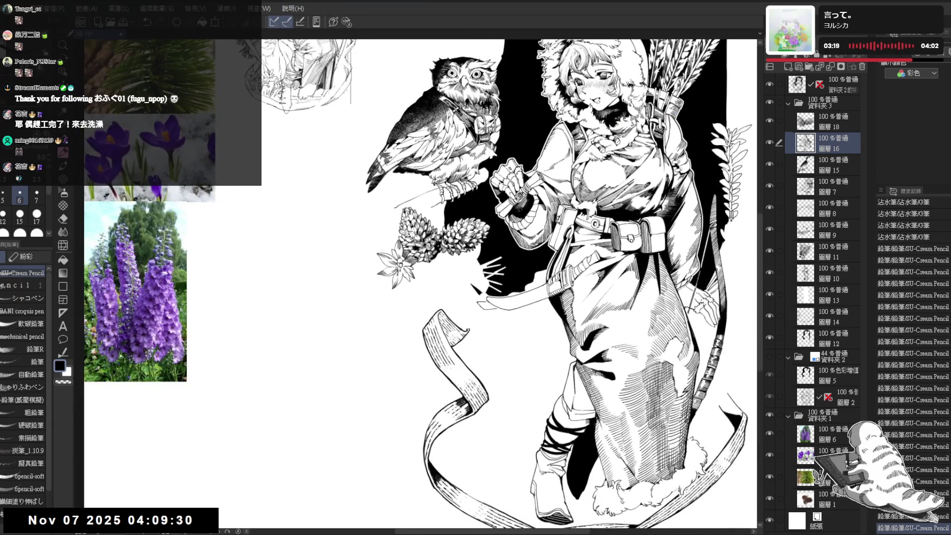
key("minus")
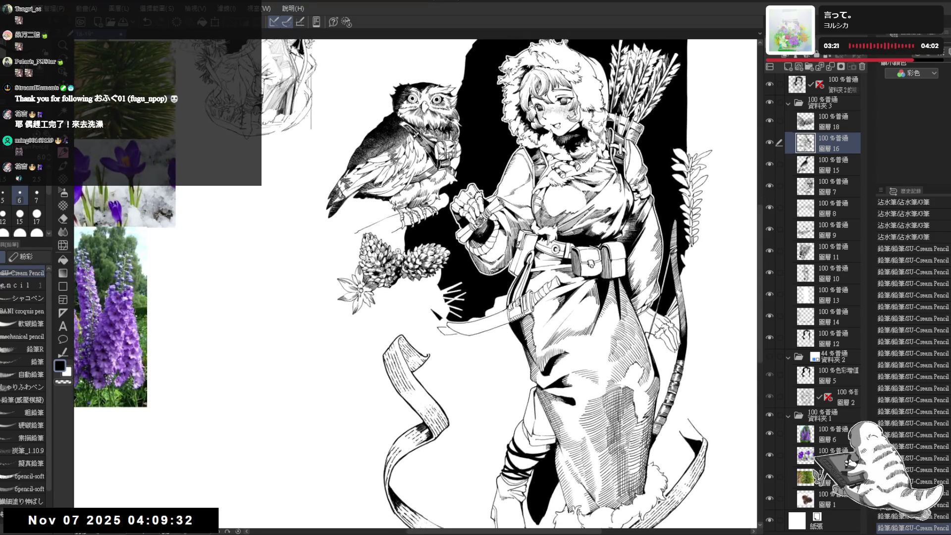
key("ctrl+plus")
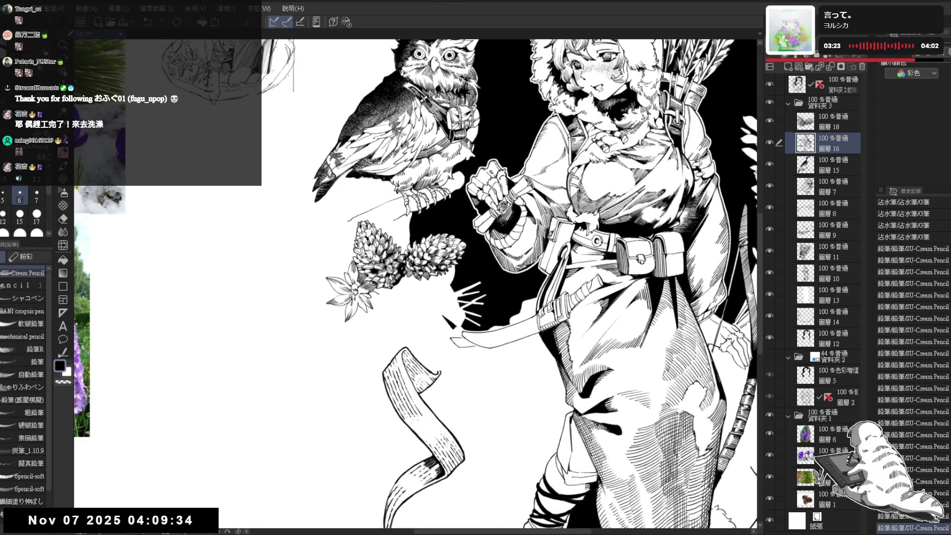
key("asciicircum")
key("asciicircum")
key("asciicircum")
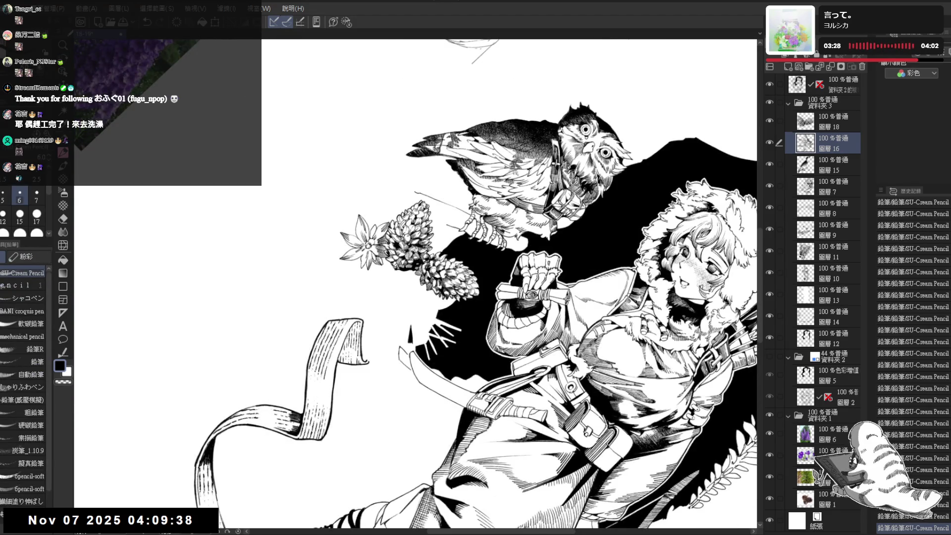
key("minus")
key("minus")
key("minus")
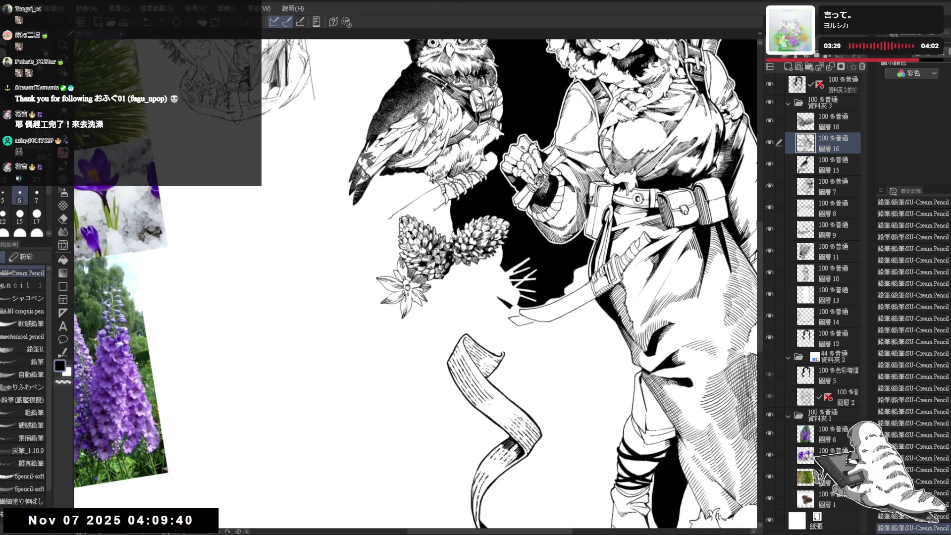
key("minus")
key("minus")
key("minus")
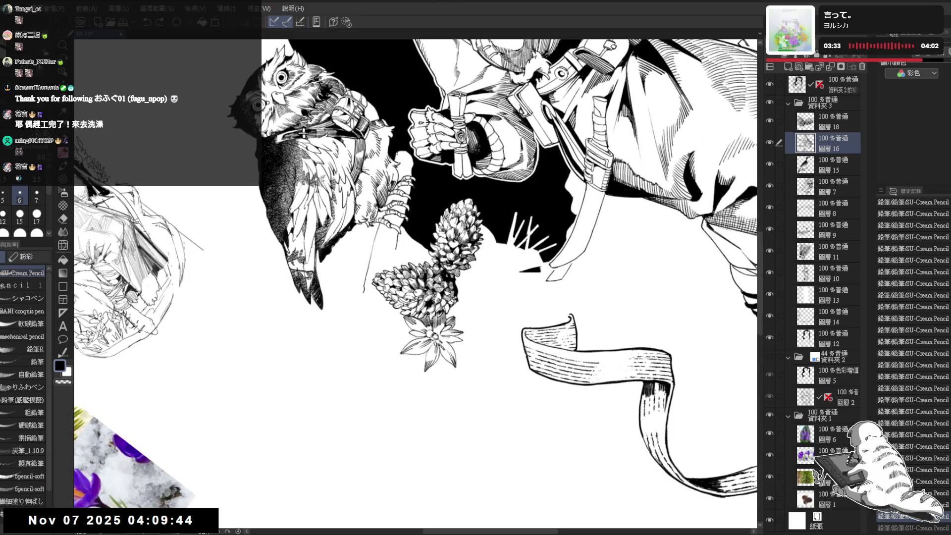
left_click_drag(416, 282, 604, 326)
mouse_move(511, 303)
left_mouse_down()
mouse_move(426, 168)
mouse_move(398, 195)
mouse_move(465, 168)
left_mouse_up()
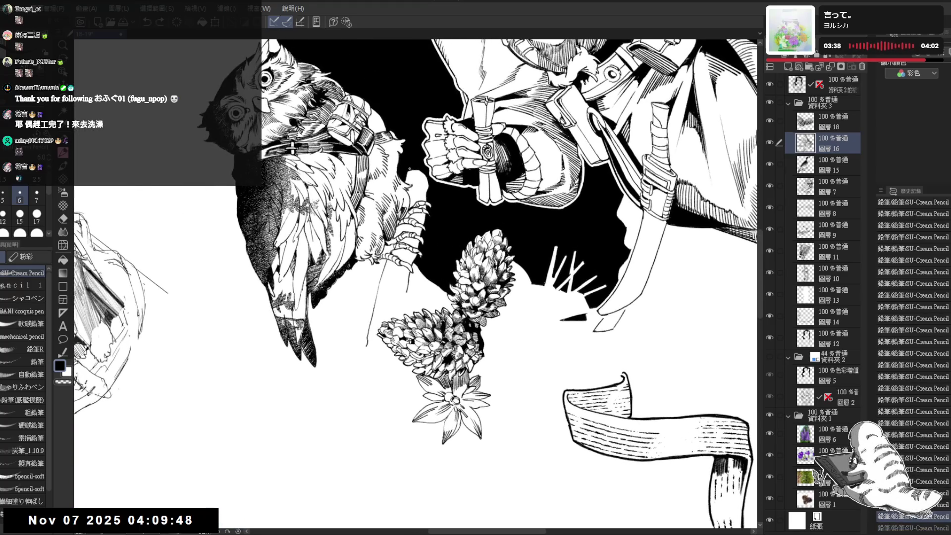
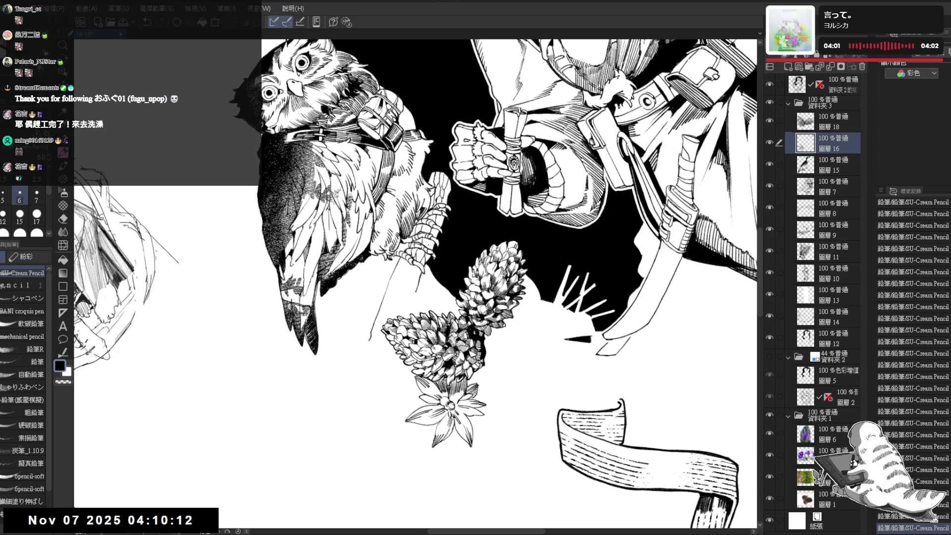
Add a short ink stroke by the owl's foot and show the sketch folder 資料夾 2
scroll(476, 283, "up", 2)
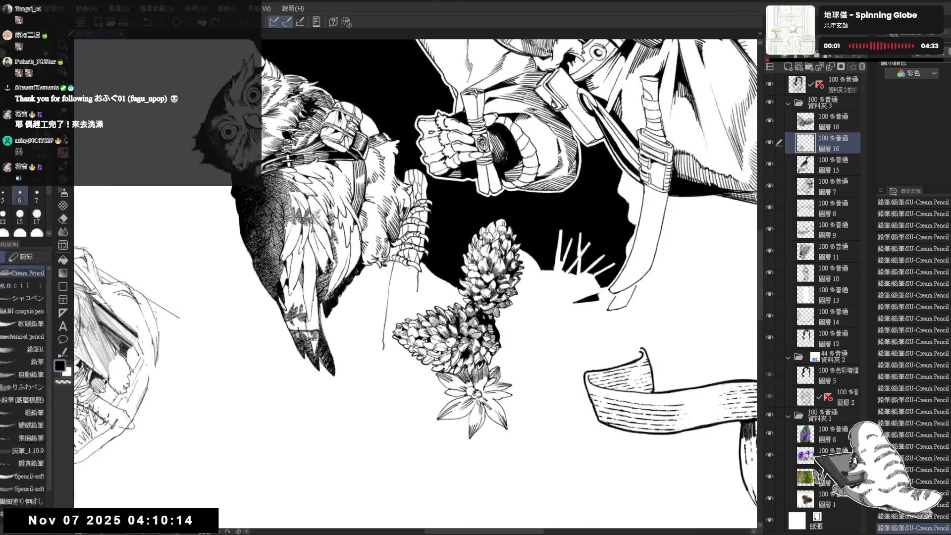
left_click_drag(404, 263, 393, 281)
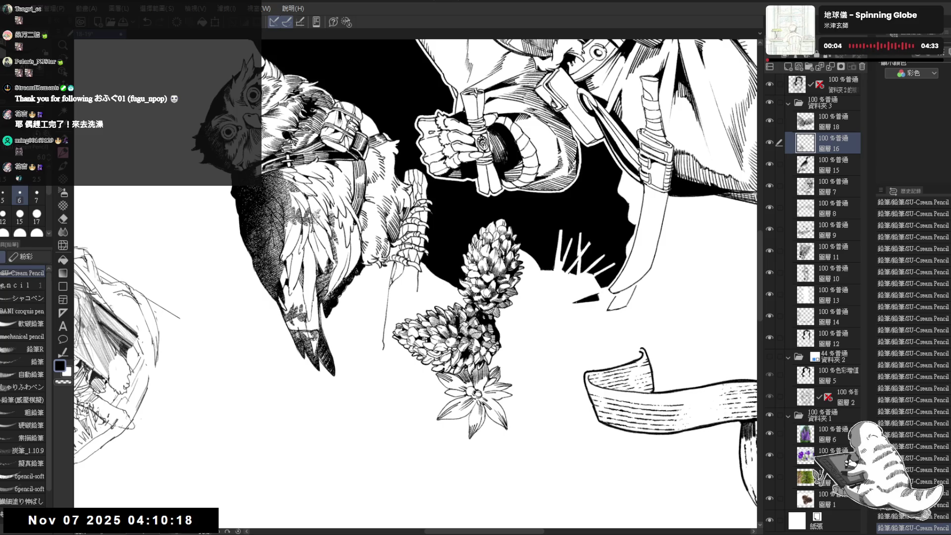
scroll(404, 281, "down", 2)
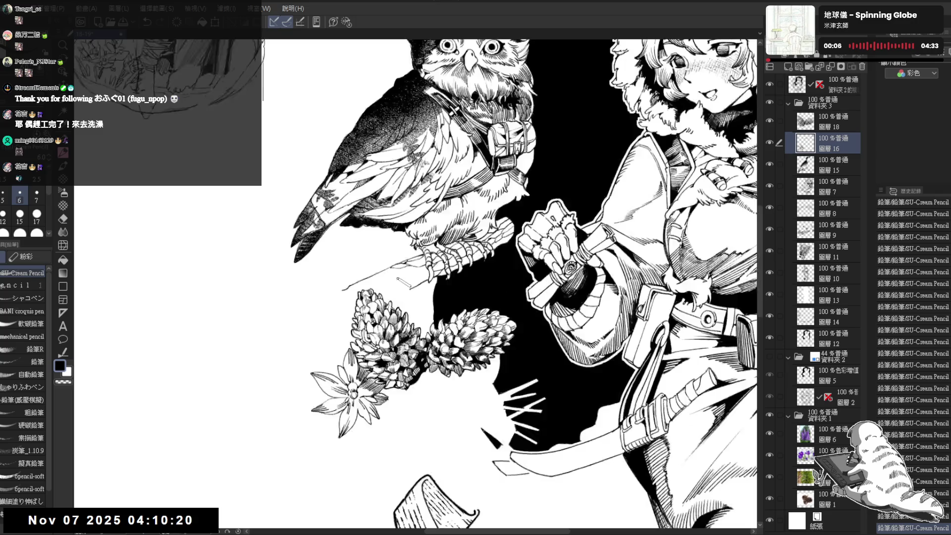
scroll(404, 282, "down", 1)
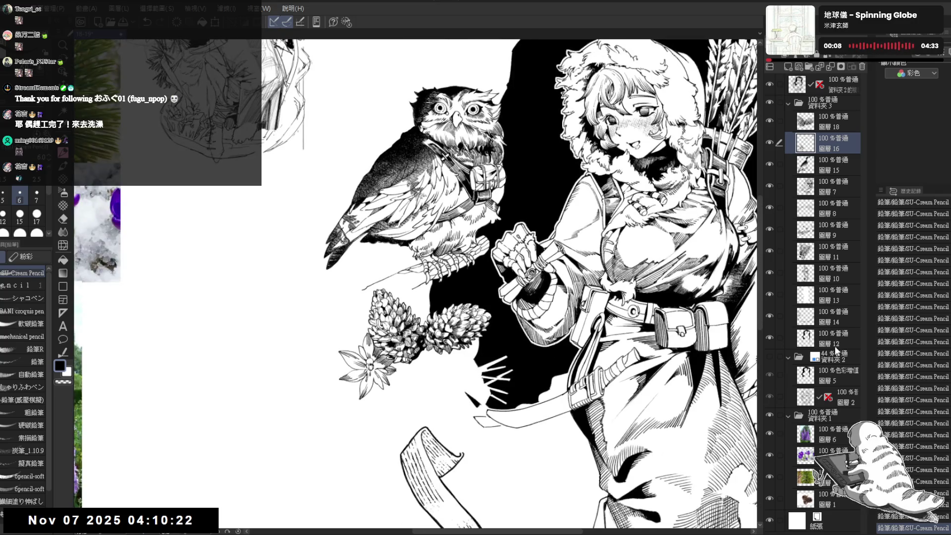
left_click(768, 356)
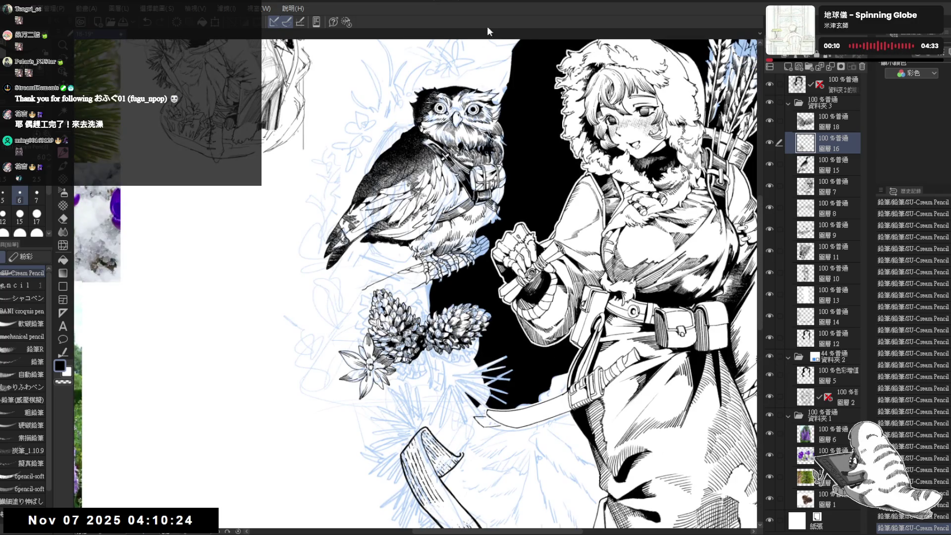
Erase the small stray spot near the owl's perch, then go back to the pencil
scroll(446, 277, "up", 2)
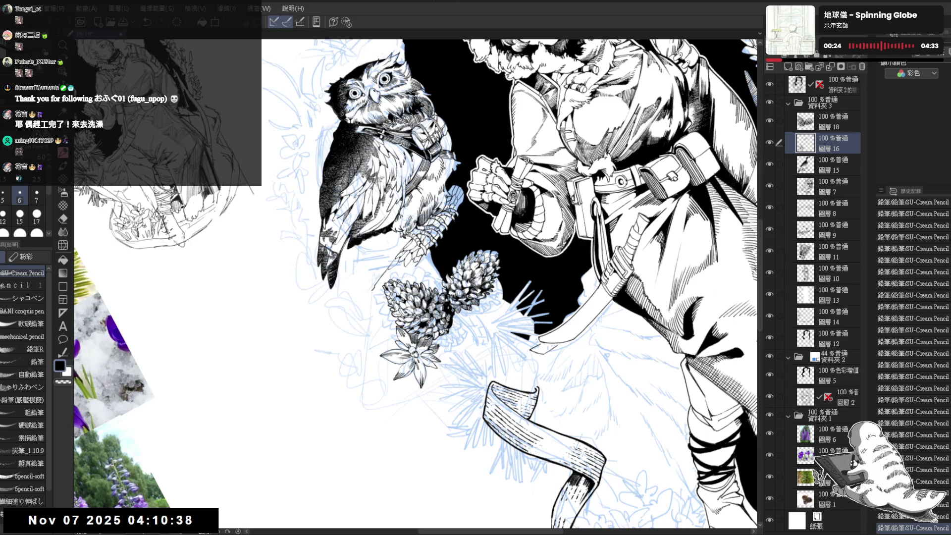
key("e")
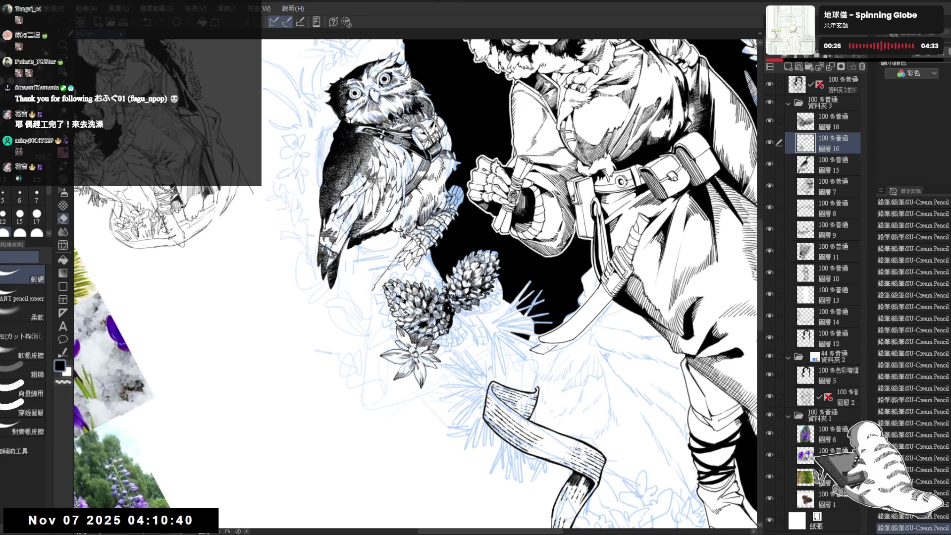
left_click_drag(414, 258, 420, 264)
key("p")
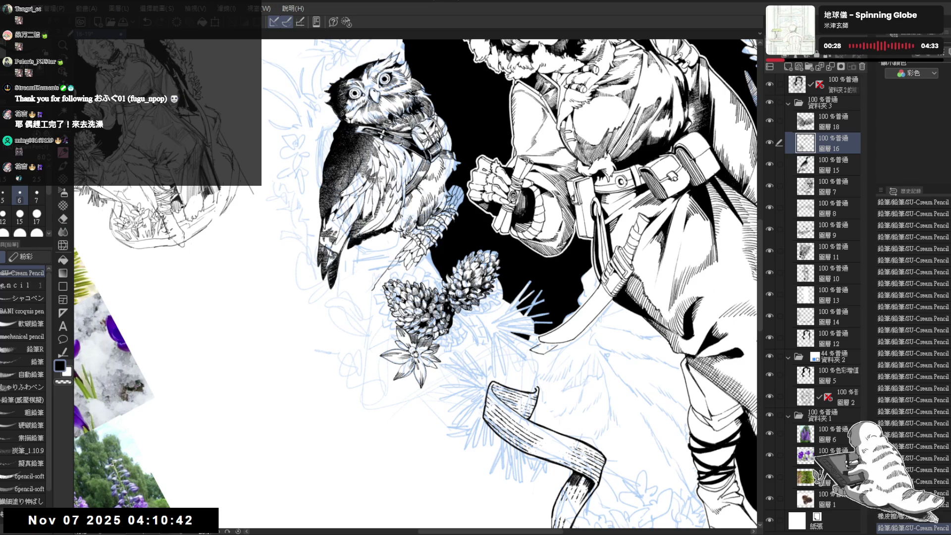
scroll(497, 338, "down", 3)
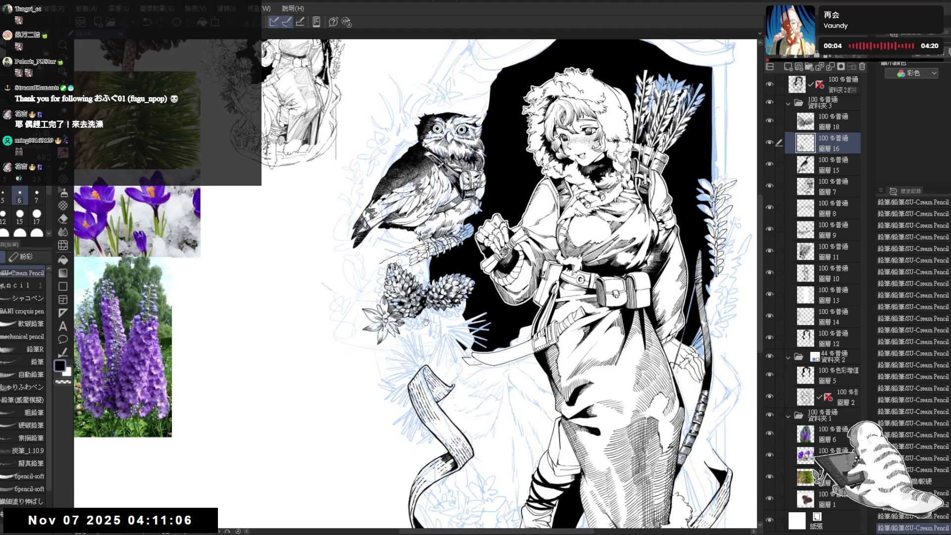
Pan and rotate the view to frame the owl's branch, ready to draw with the pencil
scroll(394, 268, "up", 3)
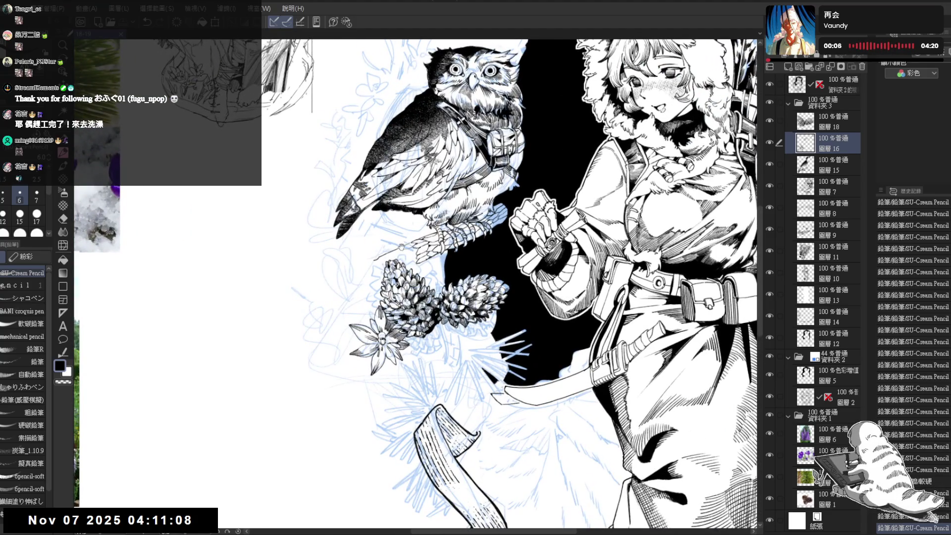
mouse_move(401, 246)
left_mouse_down()
mouse_move(459, 272)
mouse_move(452, 318)
mouse_move(464, 320)
mouse_move(439, 251)
left_mouse_up()
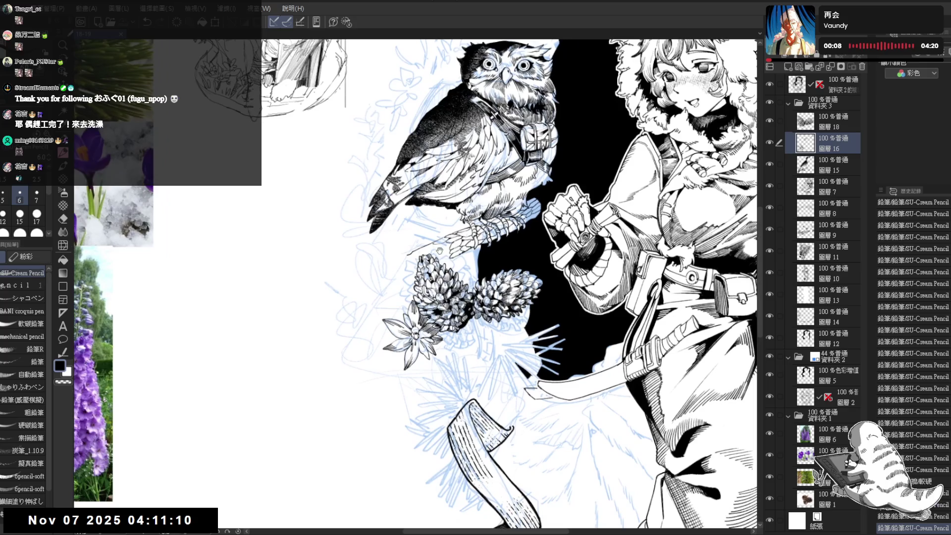
key("minus")
key("minus")
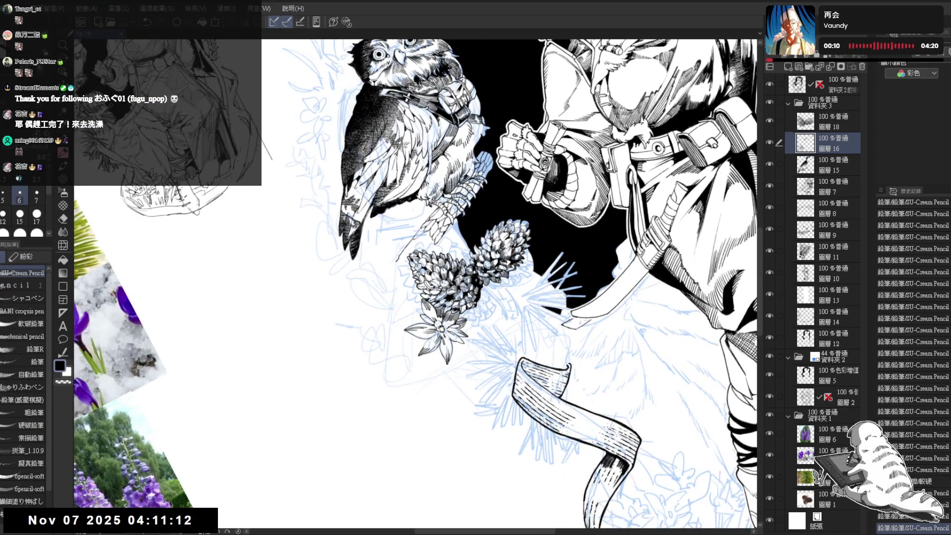
key("asciicircum")
key("asciicircum")
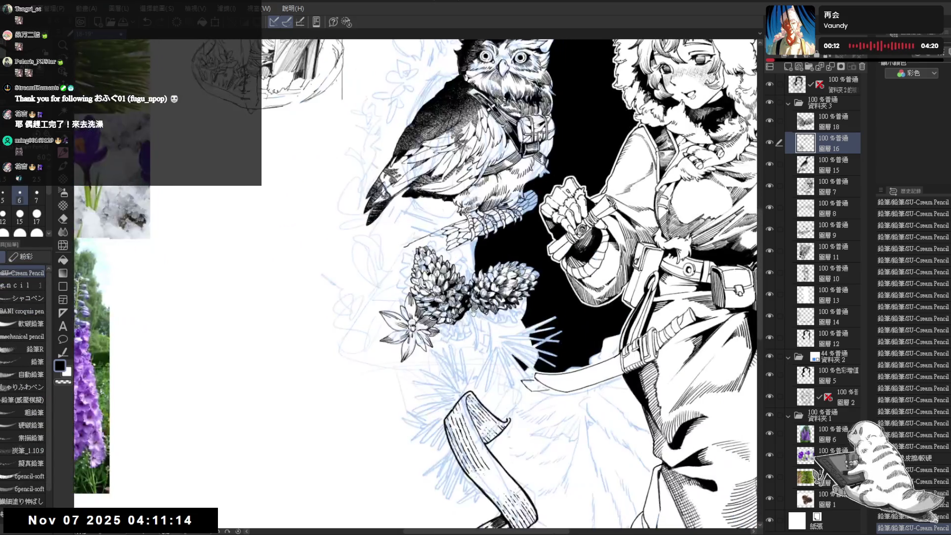
key("e")
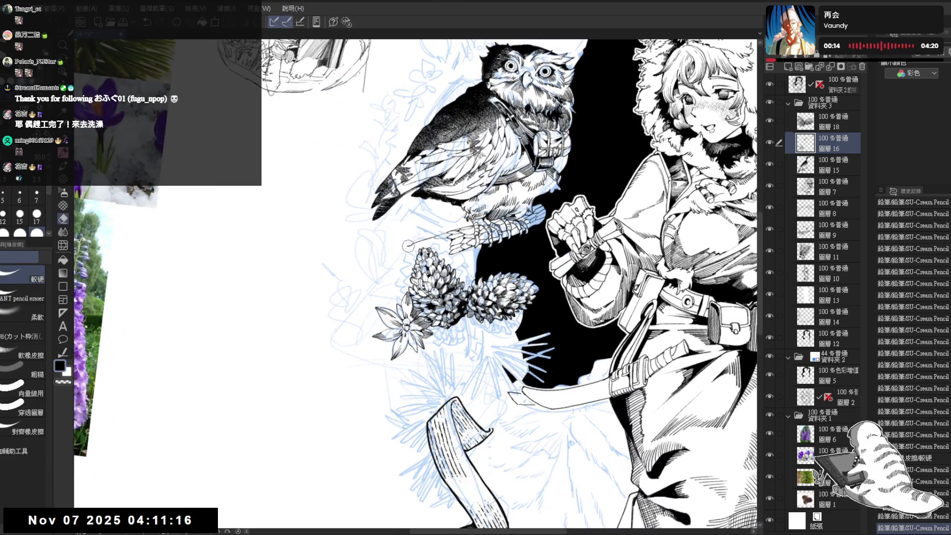
key("h")
left_click_drag(419, 224, 407, 214)
key("p")
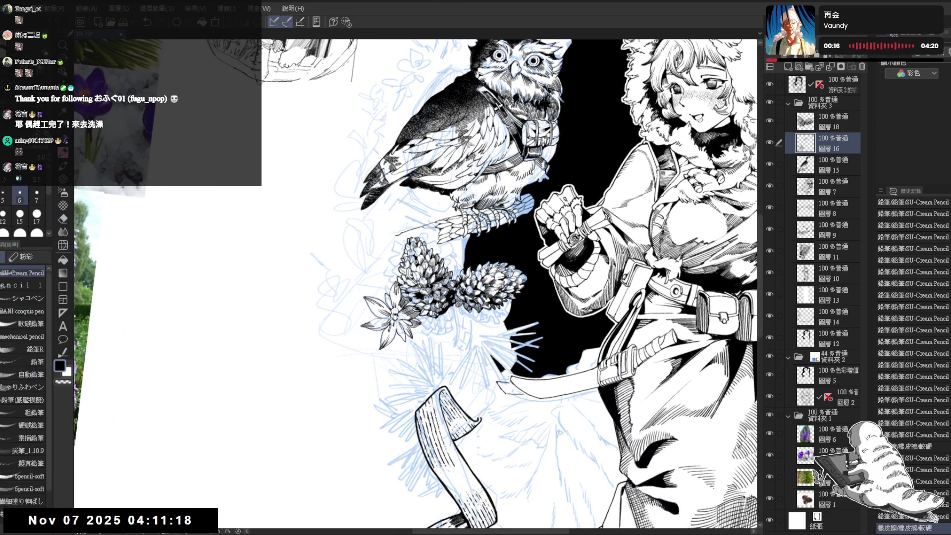
Draw the first pine needle beside the owl's branch, undoing and redrawing until it sits right
left_click_drag(384, 203, 397, 259)
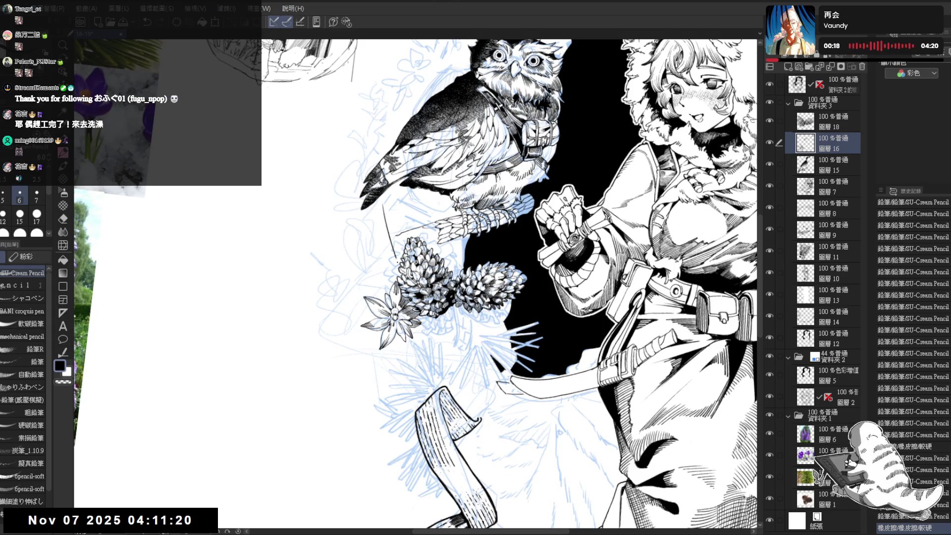
key("ctrl+z")
left_click_drag(384, 200, 397, 252)
key("ctrl+z")
left_click_drag(384, 202, 398, 255)
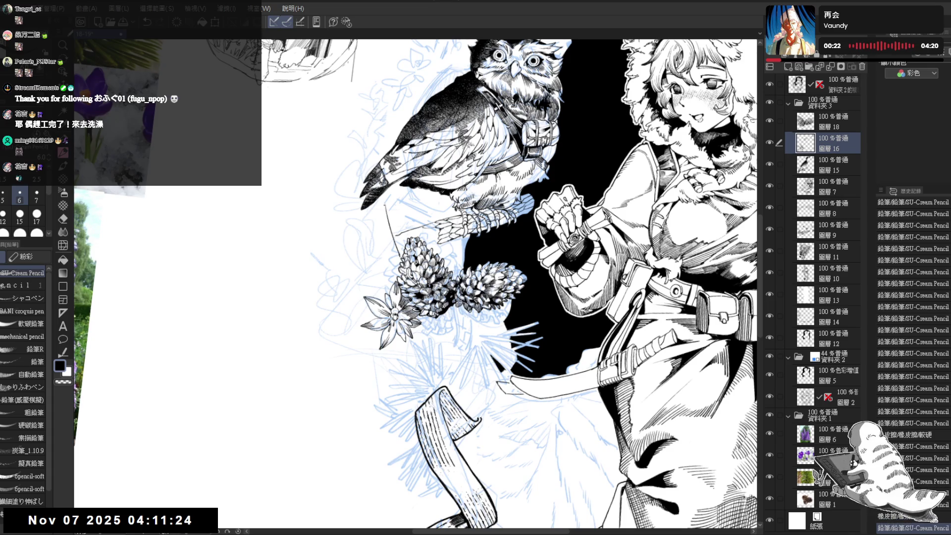
left_click_drag(384, 204, 397, 255)
key("ctrl+z")
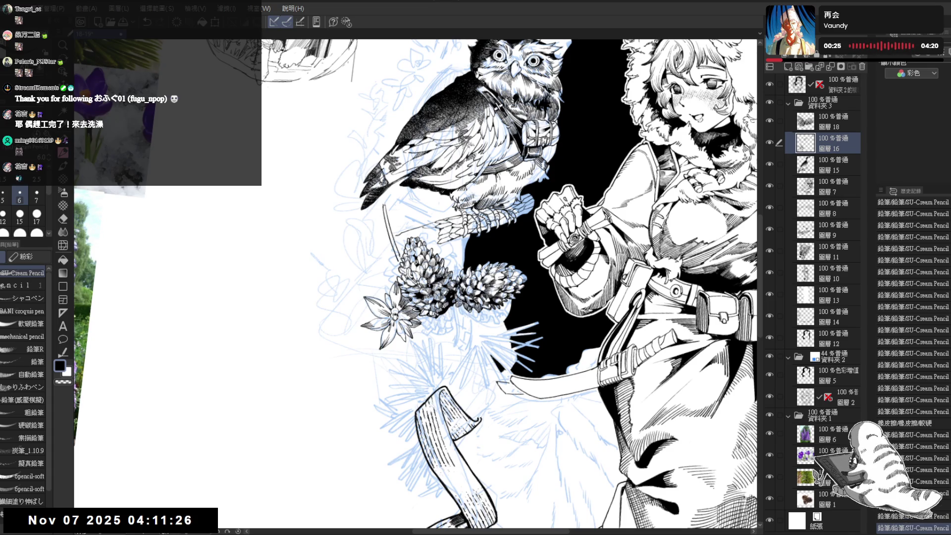
Add and darken more needles fanning beside the branch, tidying a small spot near them
left_click_drag(384, 203, 398, 257)
left_click_drag(383, 212, 392, 250)
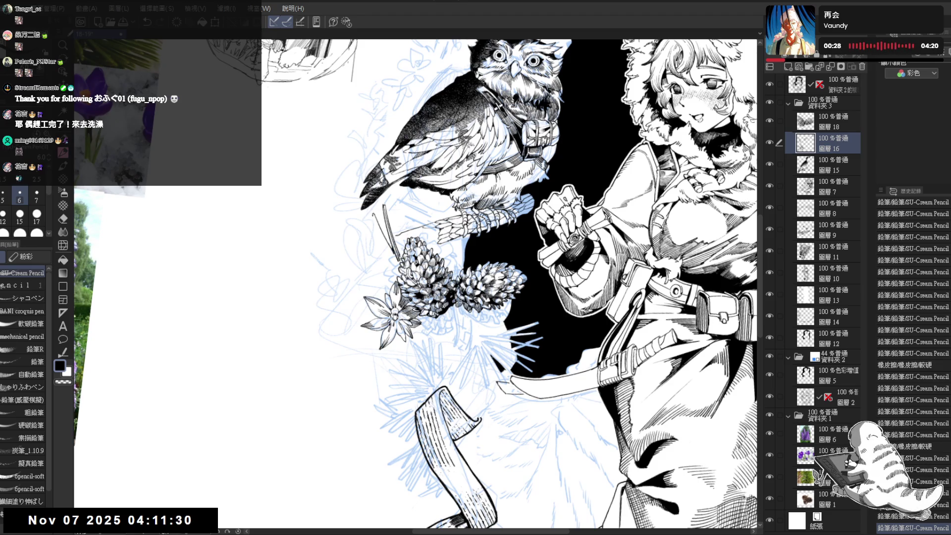
left_click_drag(385, 216, 396, 262)
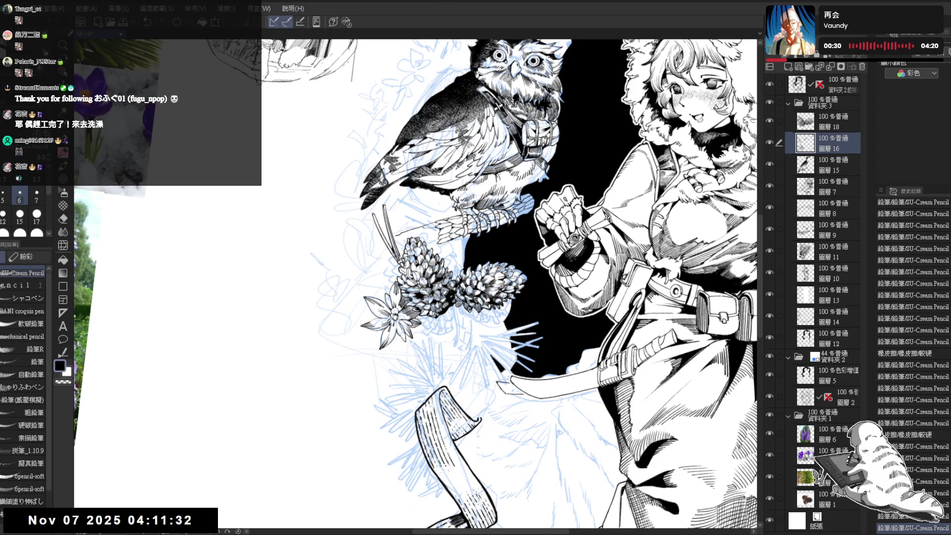
left_click_drag(371, 225, 391, 258)
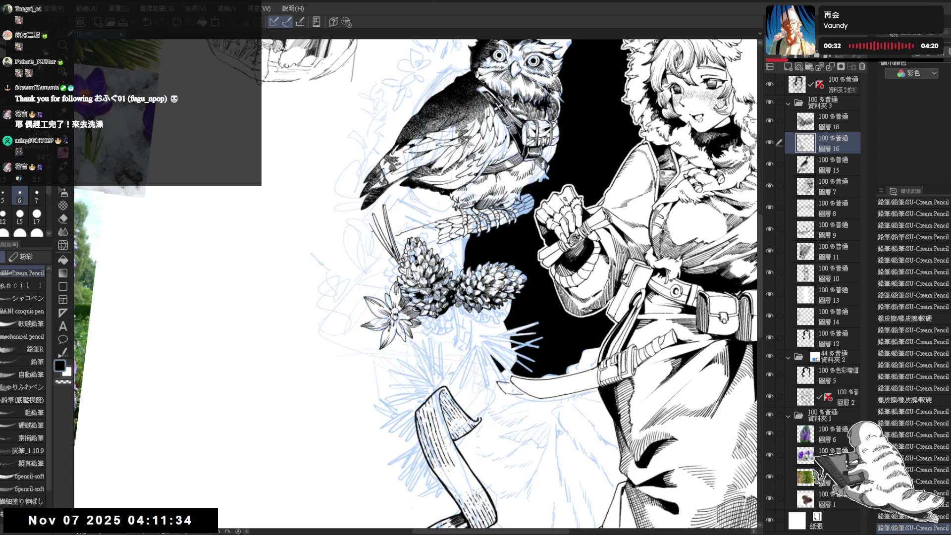
left_click_drag(369, 225, 395, 265)
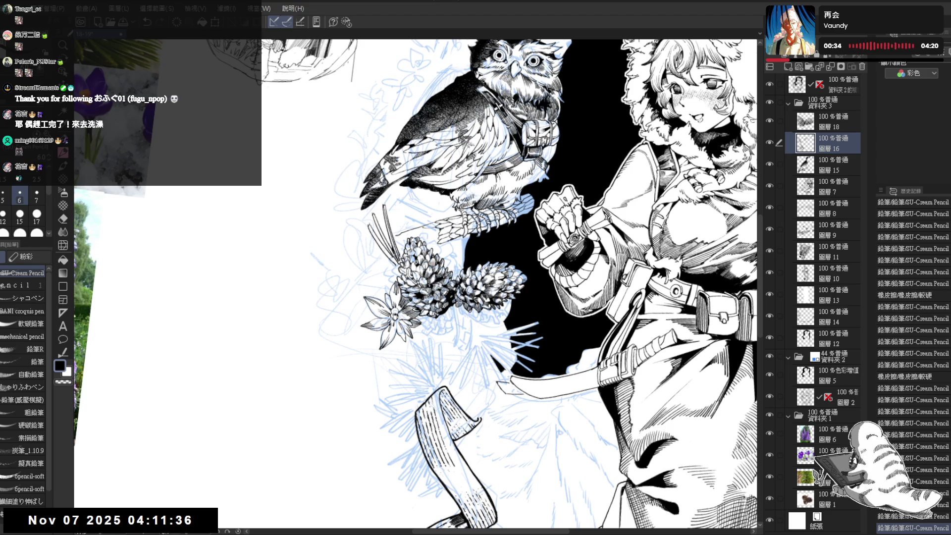
left_click_drag(371, 228, 396, 260)
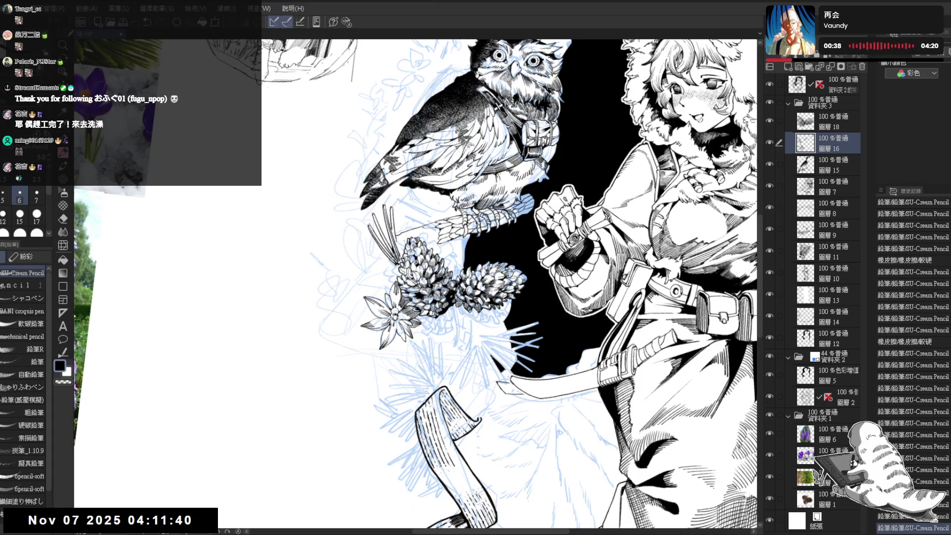
left_click_drag(391, 208, 414, 340)
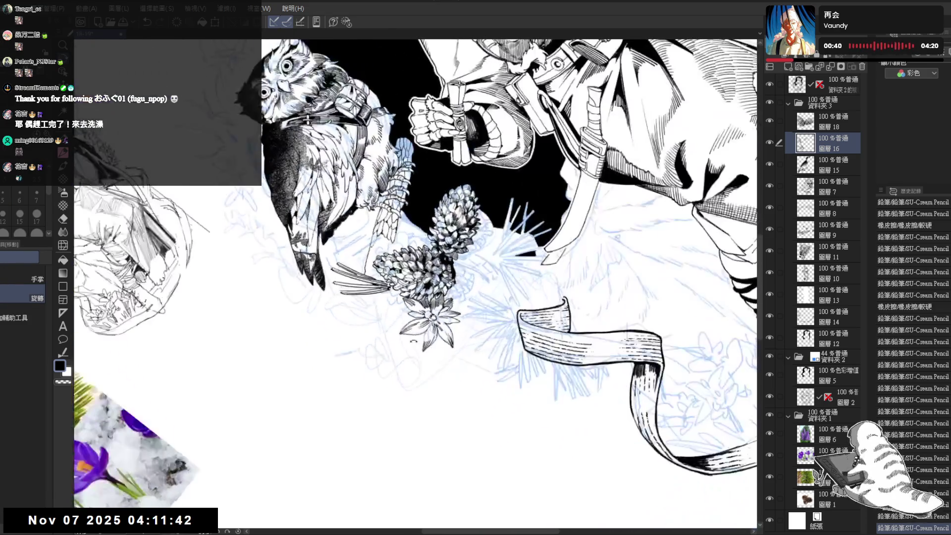
key("p")
left_click_drag(391, 213, 395, 233)
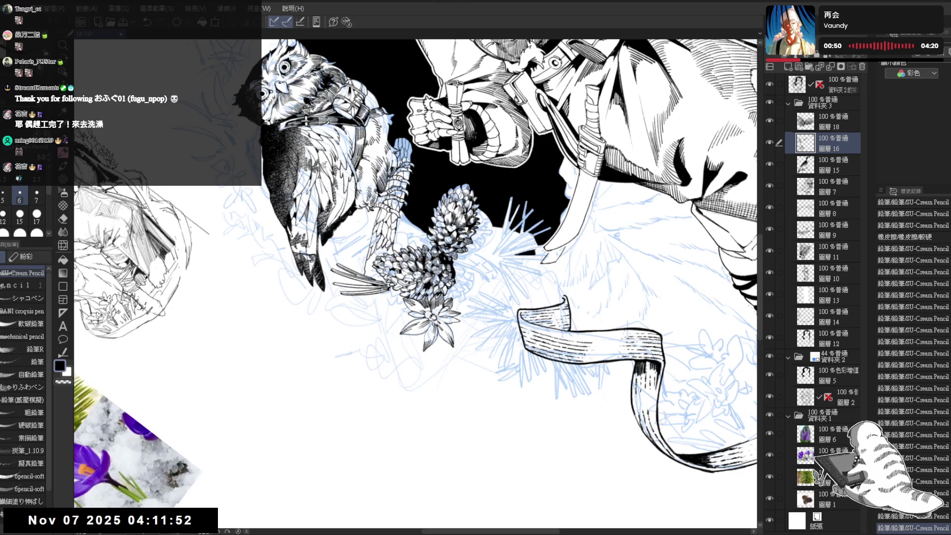
left_click_drag(389, 245, 399, 255)
Erase a stray mark near the needles, moving between layers 圖層 12 and 圖層 16
key("ctrl+@")
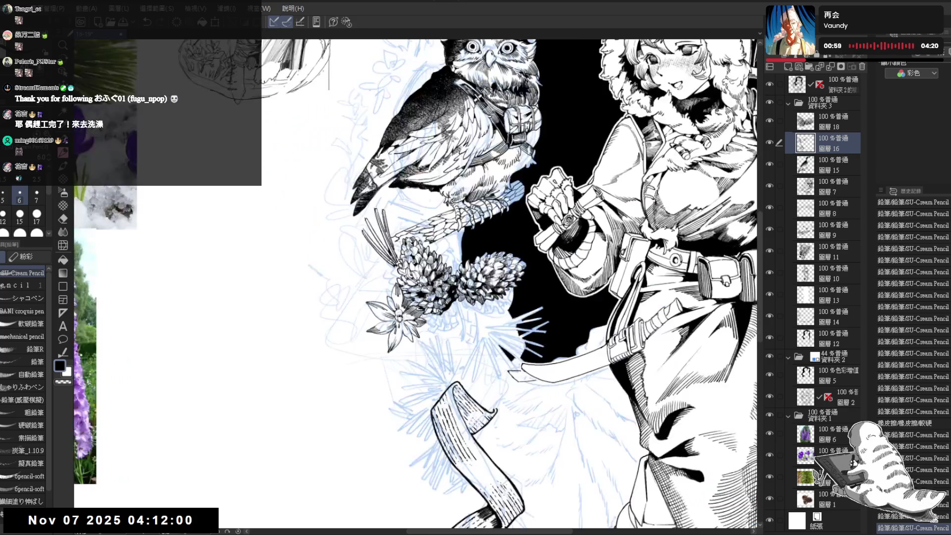
key("e")
left_click_drag(396, 242, 400, 244)
key("p")
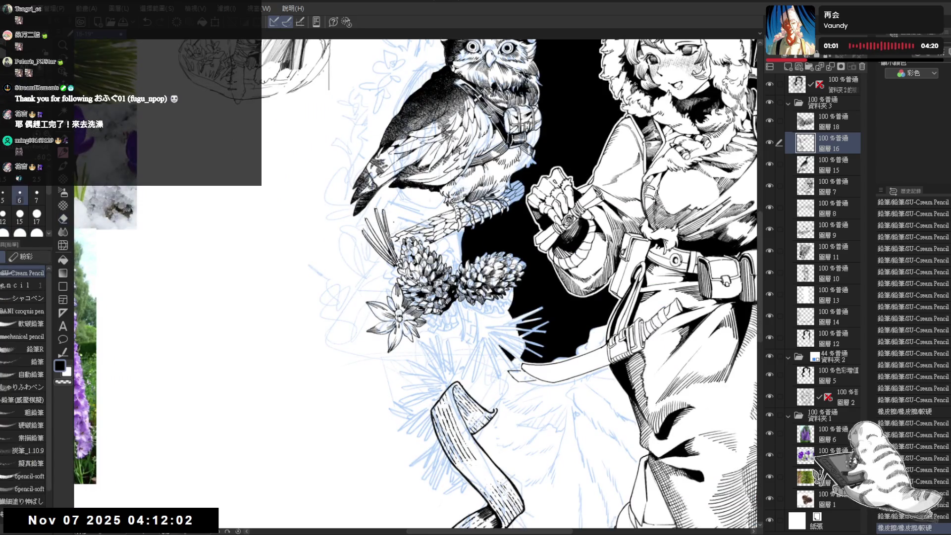
left_click(398, 244, "ctrl+shift")
key("e")
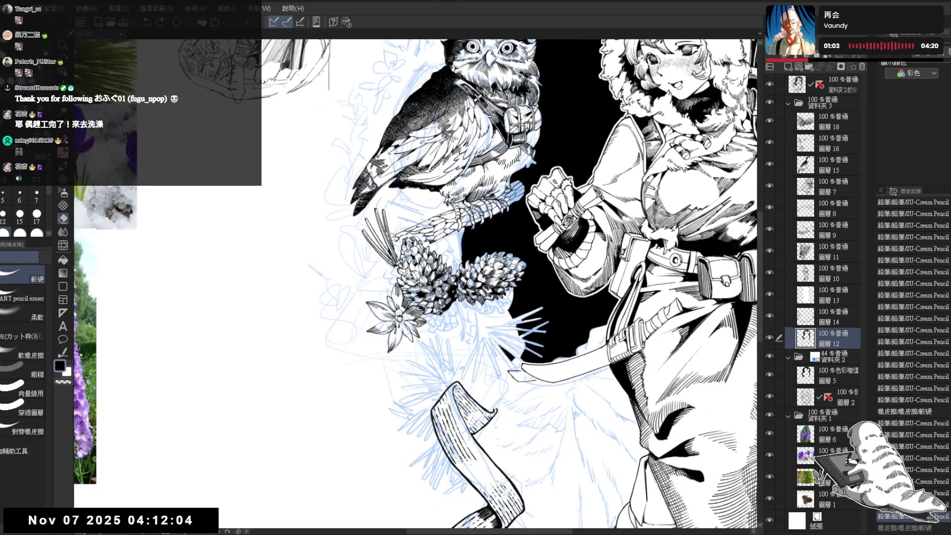
key("p")
left_click(436, 231, "ctrl+shift")
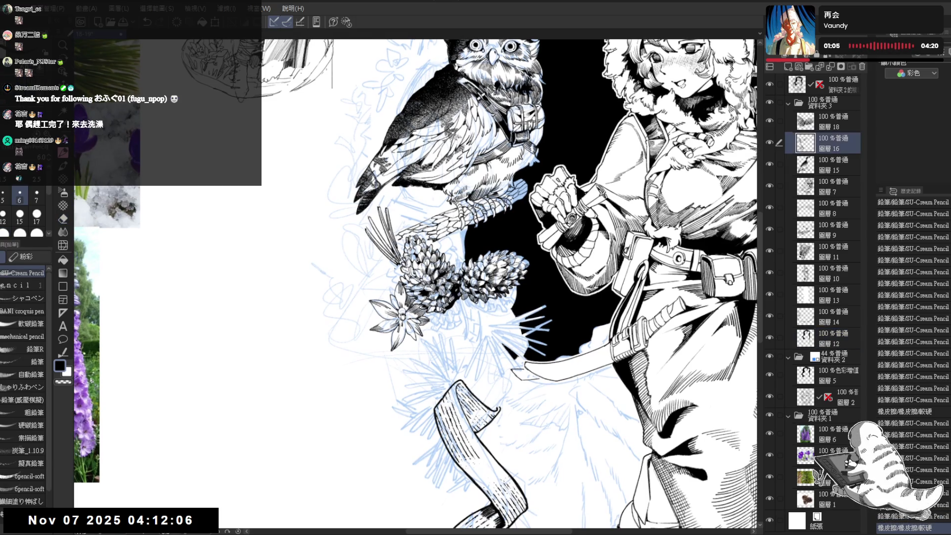
Rotate the canvas and ink extra pine needle strokes beside the cones
key("minus")
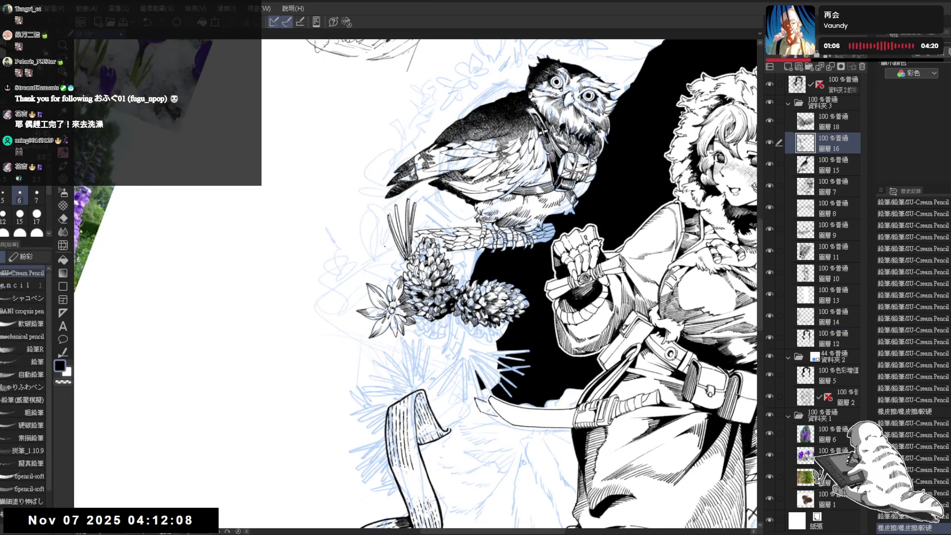
key("minus")
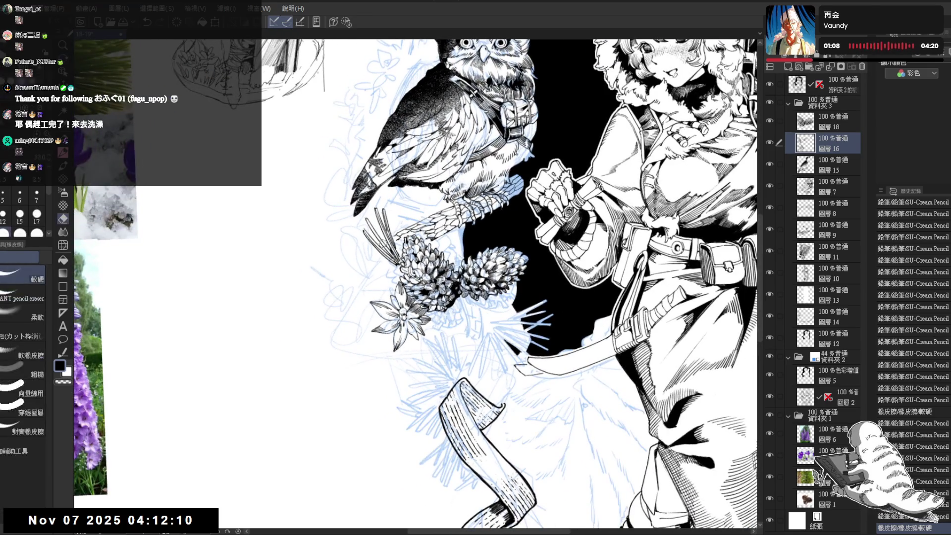
left_click_drag(317, 297, 323, 317)
key("e")
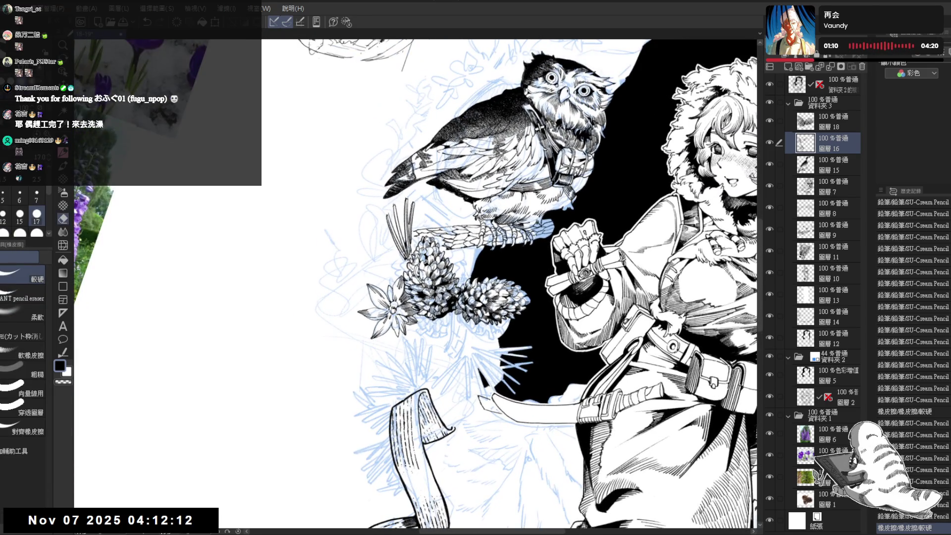
key("p")
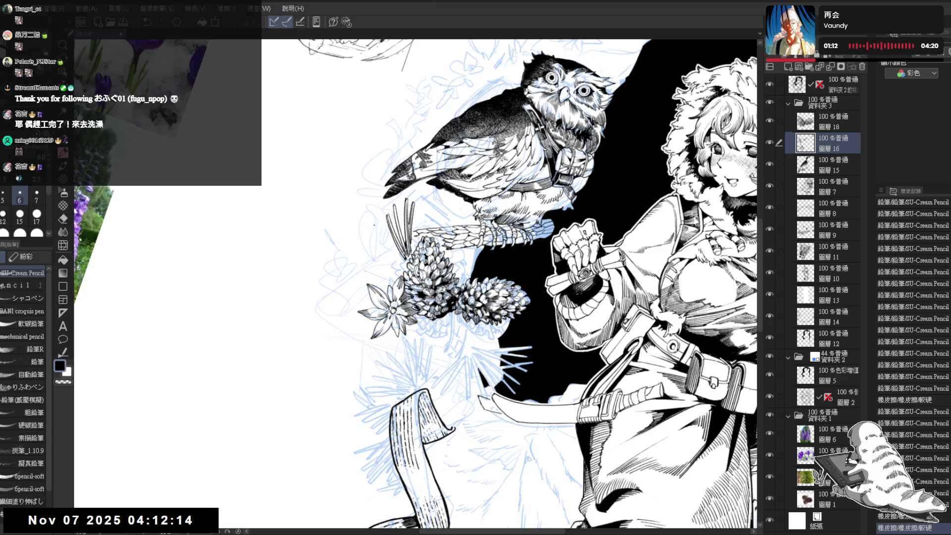
mouse_move(376, 225)
left_mouse_down()
mouse_move(399, 258)
mouse_move(368, 250)
mouse_move(402, 262)
left_mouse_up()
left_click(373, 223)
key("ctrl+z")
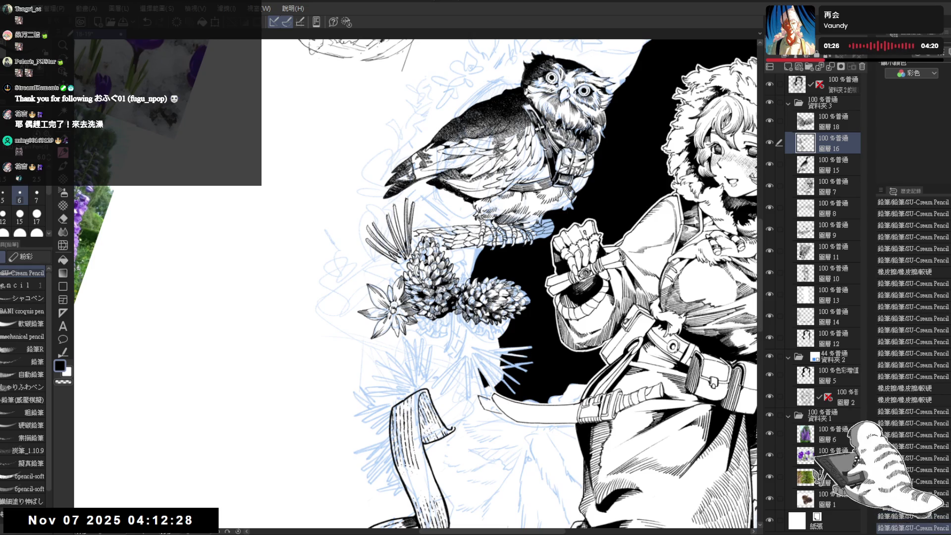
key("ctrl+y")
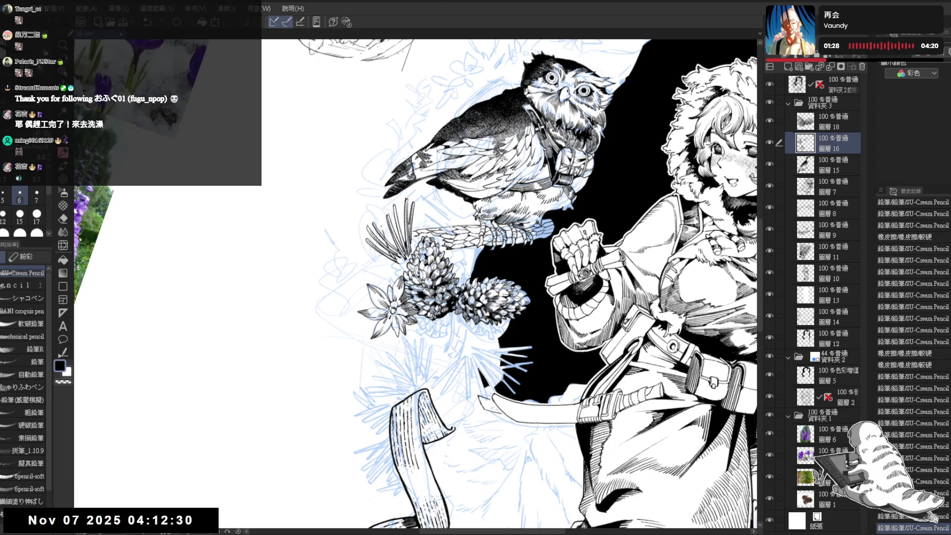
left_click_drag(378, 217, 385, 238)
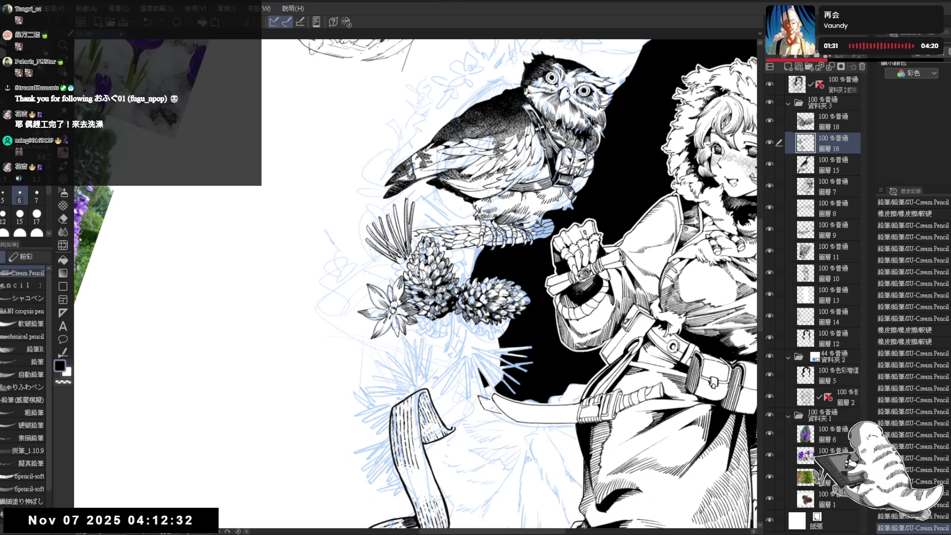
Erase a stray line among the needles and hide the blue sketch layers
key("e")
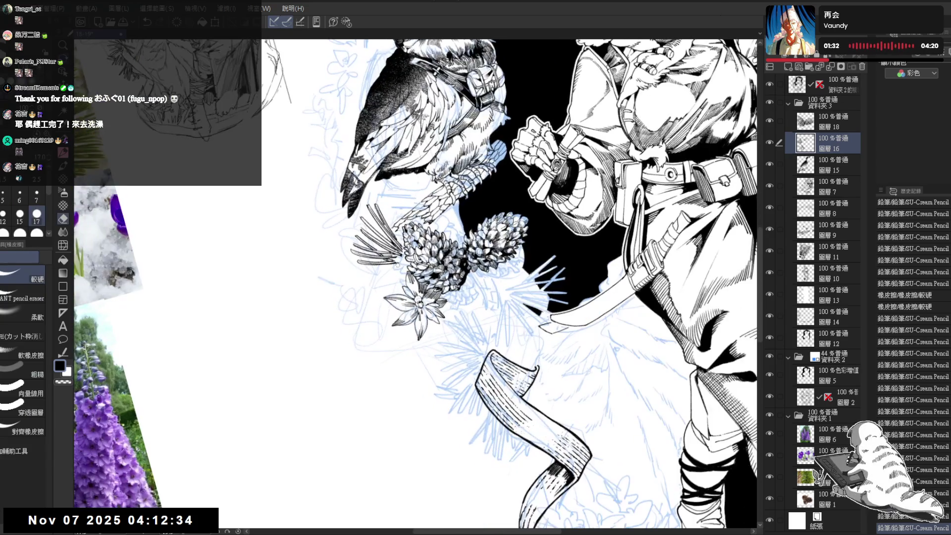
mouse_move(397, 265)
left_mouse_down()
mouse_move(426, 259)
mouse_move(432, 271)
left_mouse_up()
key("p")
key("e")
key("r")
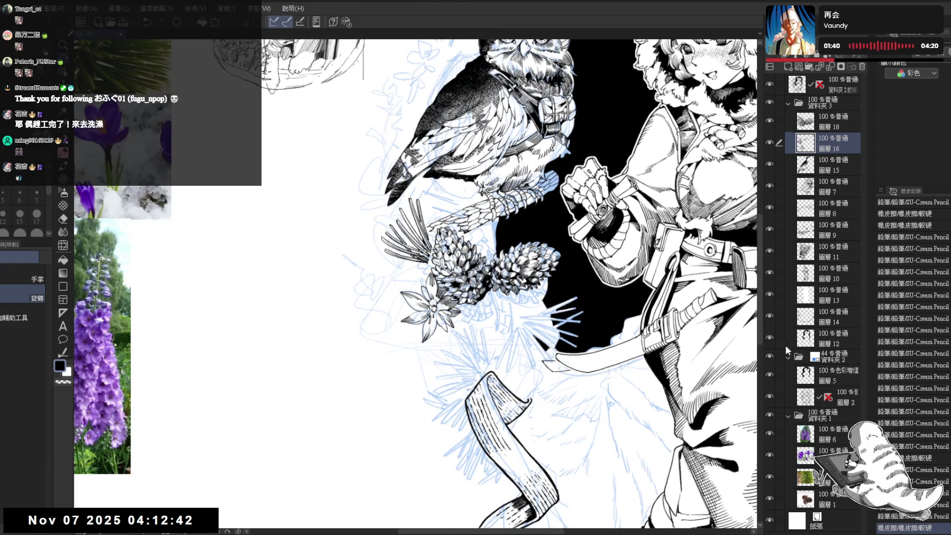
left_click(769, 357)
Draw needle strokes below the cones toward the flower, reframing the view and undoing a stray line
mouse_move(434, 290)
left_mouse_down()
mouse_move(435, 373)
mouse_move(430, 346)
left_mouse_up()
key("p")
left_click_drag(421, 253, 426, 276)
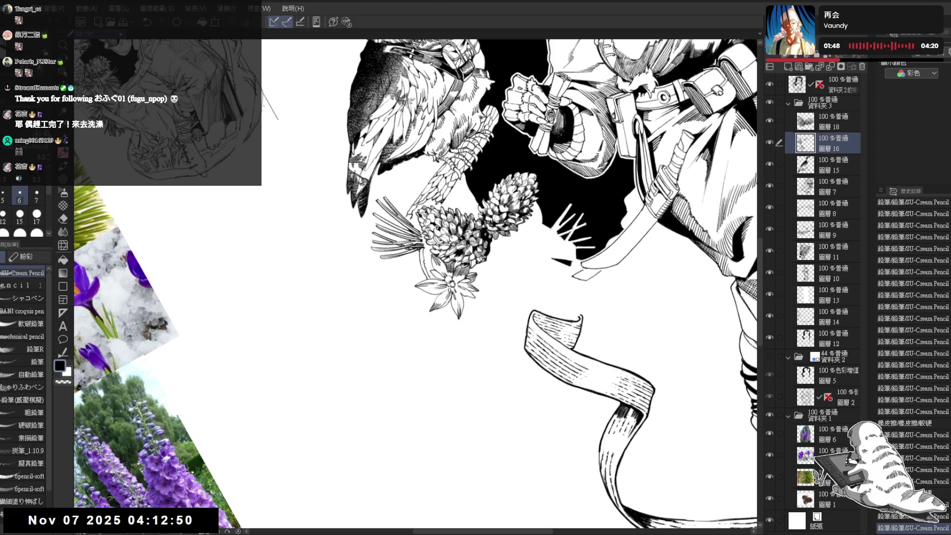
mouse_move(424, 247)
left_mouse_down()
mouse_move(428, 272)
mouse_move(427, 263)
left_mouse_up()
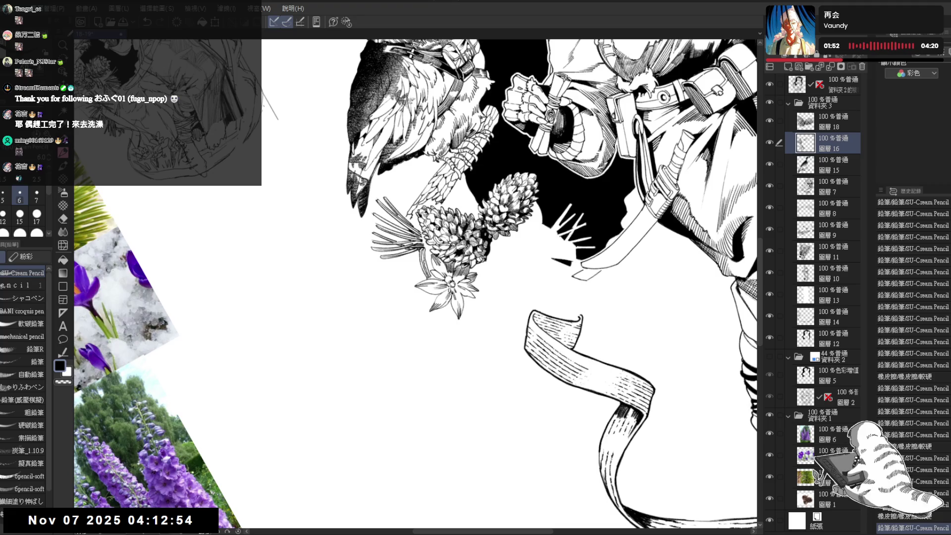
key("shift+space")
left_click_drag(435, 334, 466, 327)
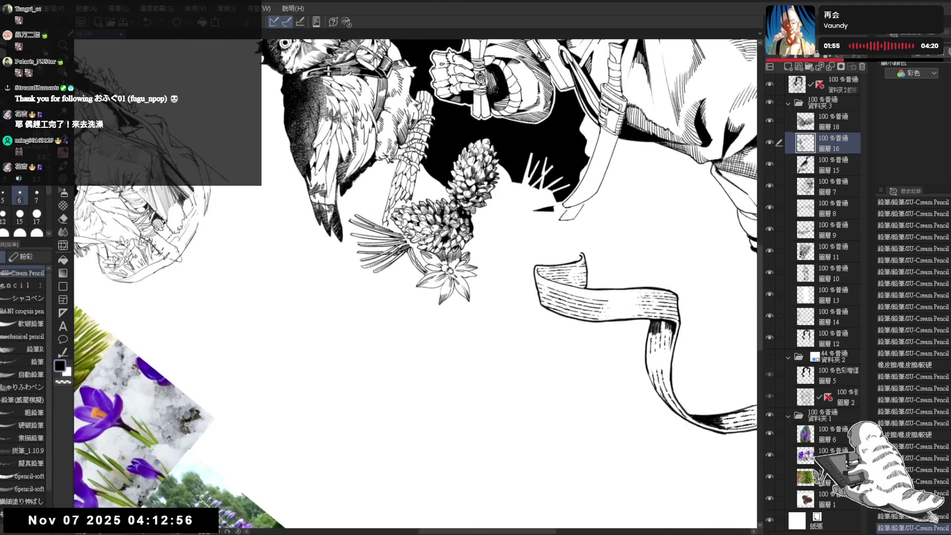
mouse_move(383, 274)
left_mouse_down()
mouse_move(506, 176)
mouse_move(437, 229)
mouse_move(426, 255)
mouse_move(434, 267)
left_mouse_up()
key("ctrl+z")
Ink dark needle strokes along the flower stem and below the flower
left_click_drag(438, 233, 431, 262)
left_click_drag(438, 231, 441, 277)
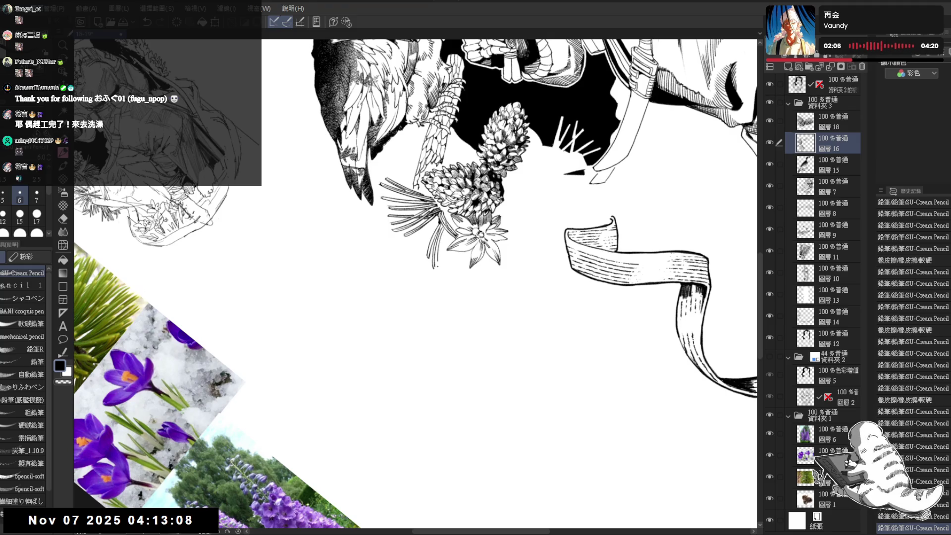
left_click_drag(440, 242, 443, 283)
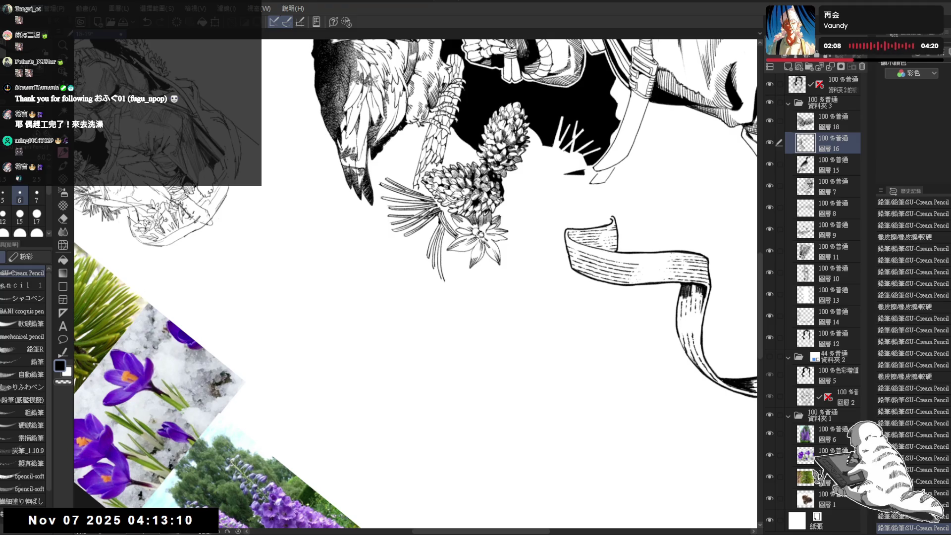
mouse_move(437, 236)
left_mouse_down()
mouse_move(430, 349)
mouse_move(426, 292)
left_mouse_up()
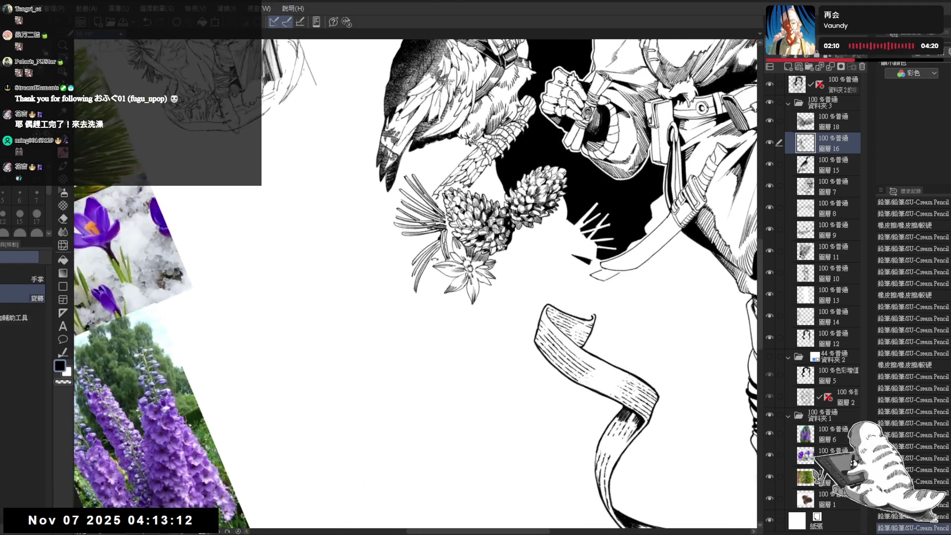
mouse_move(433, 257)
left_mouse_down()
mouse_move(424, 302)
mouse_move(429, 308)
mouse_move(430, 294)
mouse_move(436, 308)
mouse_move(433, 287)
mouse_move(448, 309)
left_mouse_up()
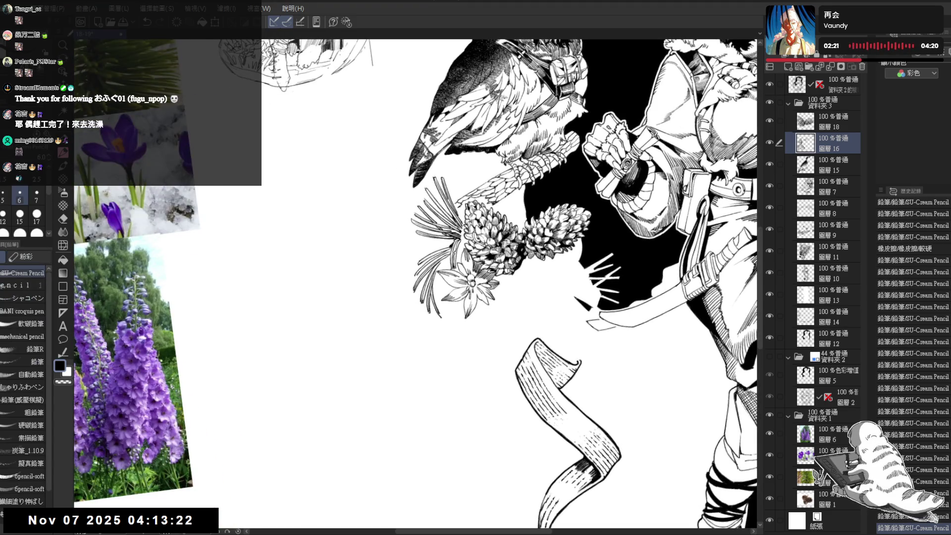
left_click_drag(439, 276, 447, 332)
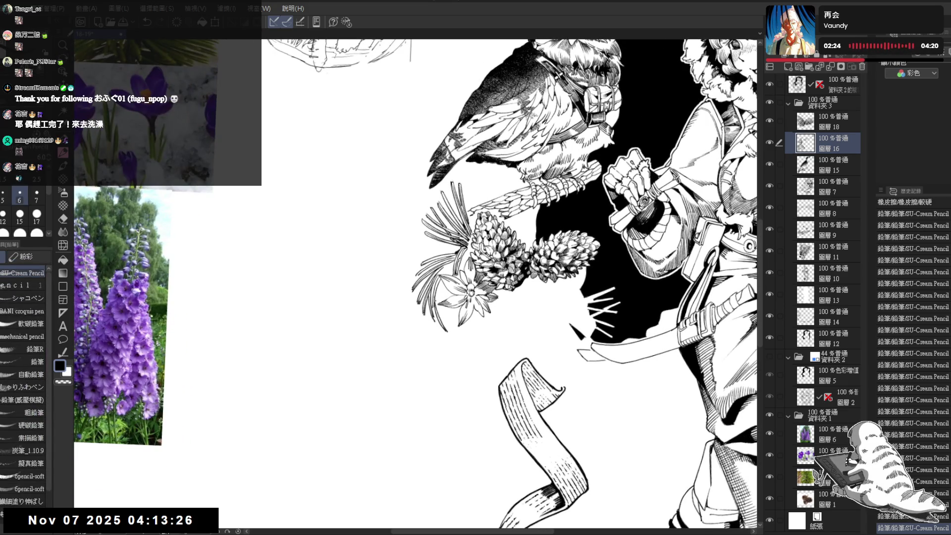
left_click_drag(434, 300, 442, 337)
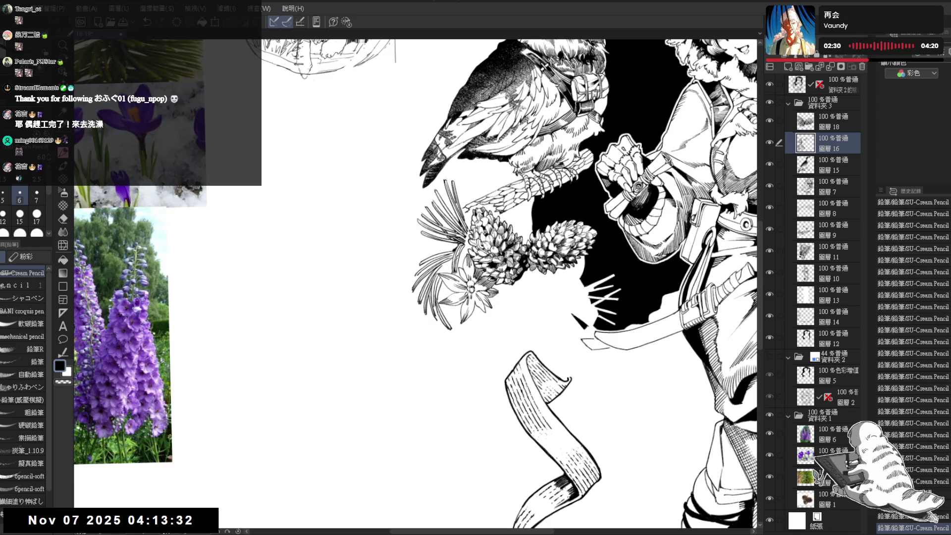
left_click_drag(438, 313, 436, 332)
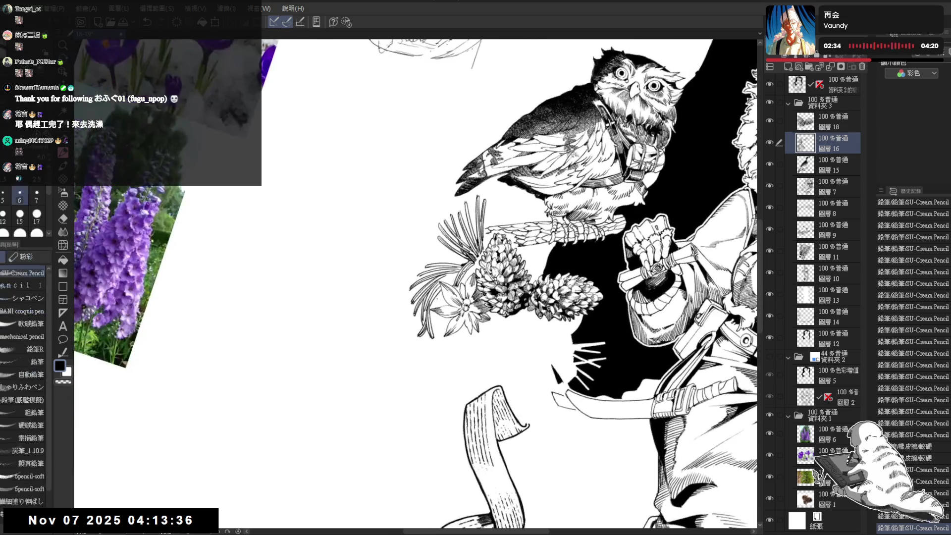
left_click_drag(442, 296, 437, 331)
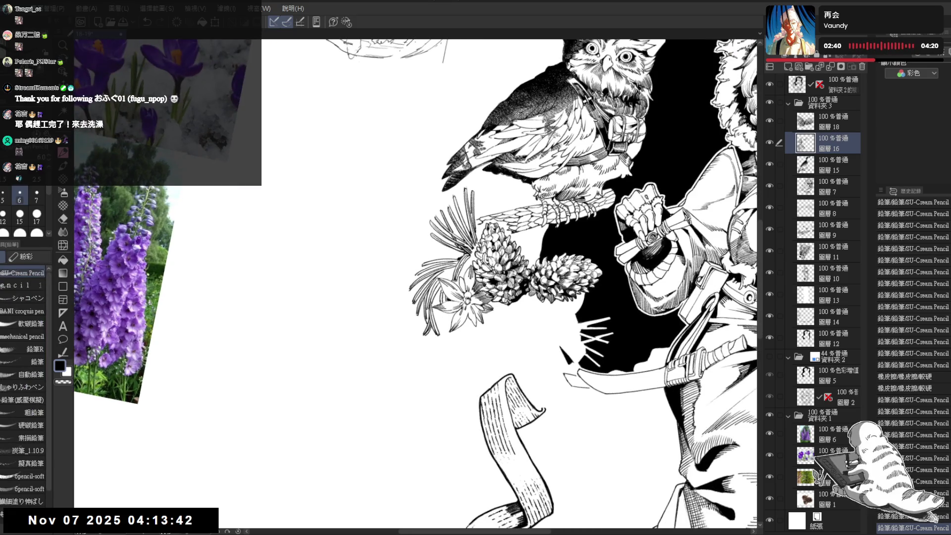
left_click_drag(442, 290, 443, 302)
Redraw the last needle and step through undo/redo to compare the final strokes
key("ctrl+z")
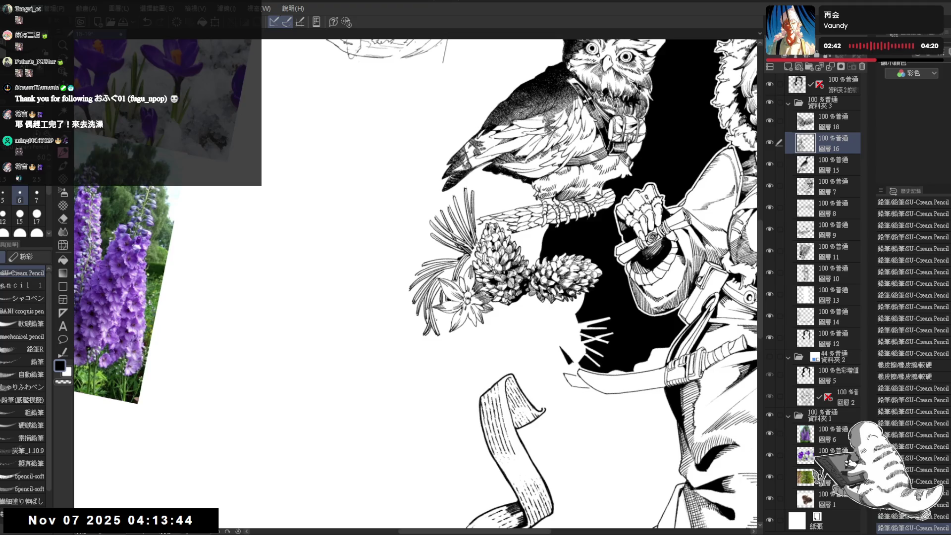
mouse_move(443, 321)
left_mouse_down()
mouse_move(451, 341)
mouse_move(440, 344)
left_mouse_up()
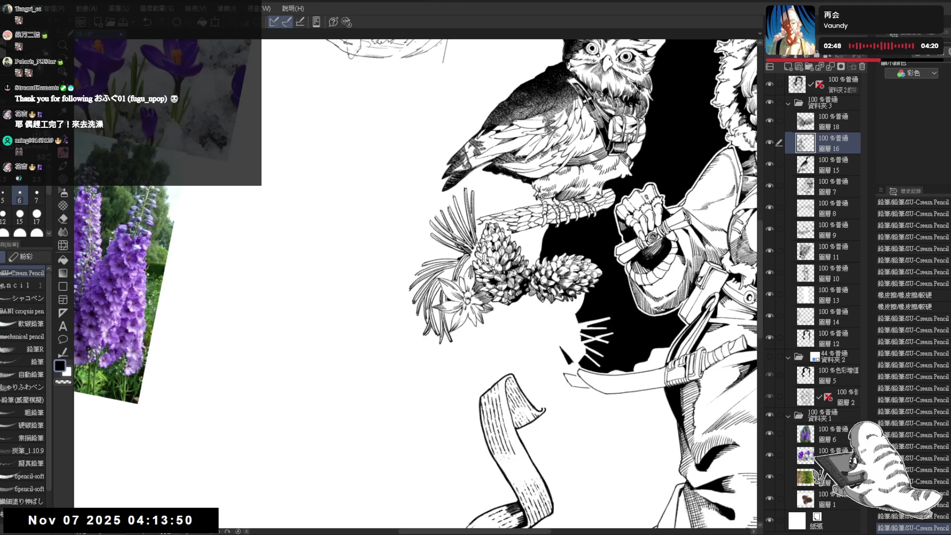
left_click_drag(495, 277, 535, 317)
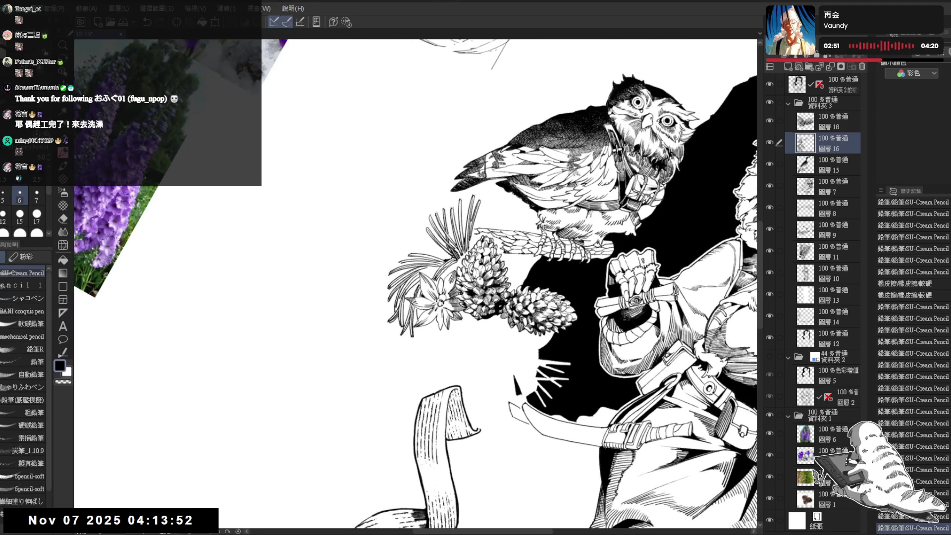
key("ctrl+z")
key("ctrl+y")
key("ctrl+y")
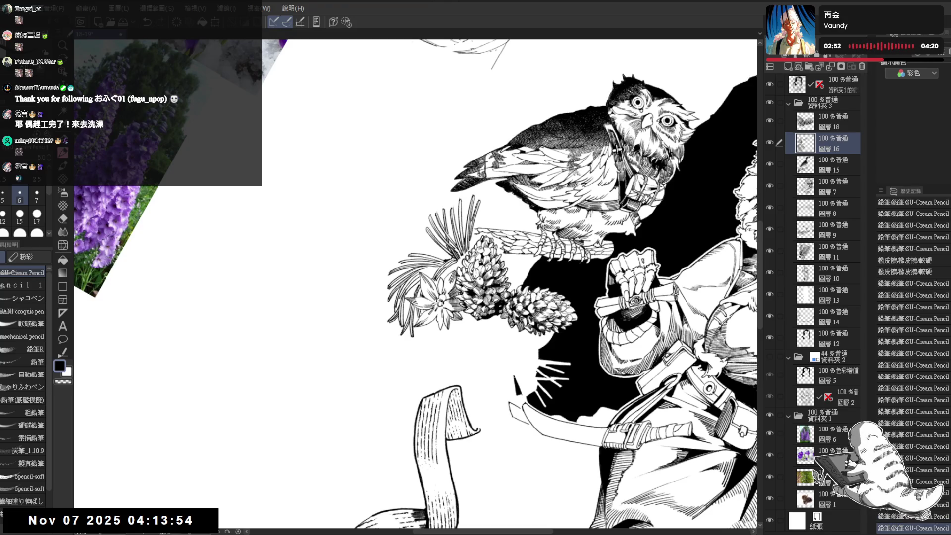
key("ctrl+y")
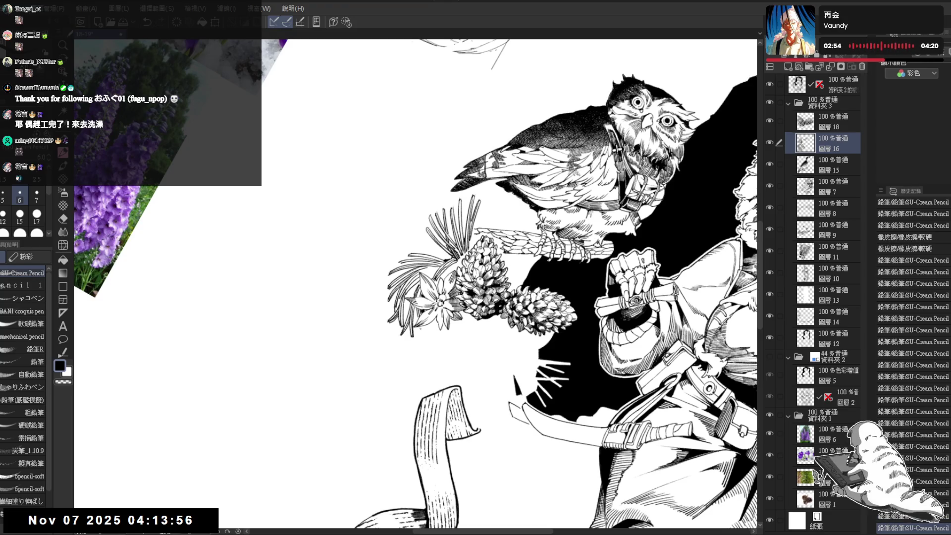
key("ctrl+y")
key("ctrl+z")
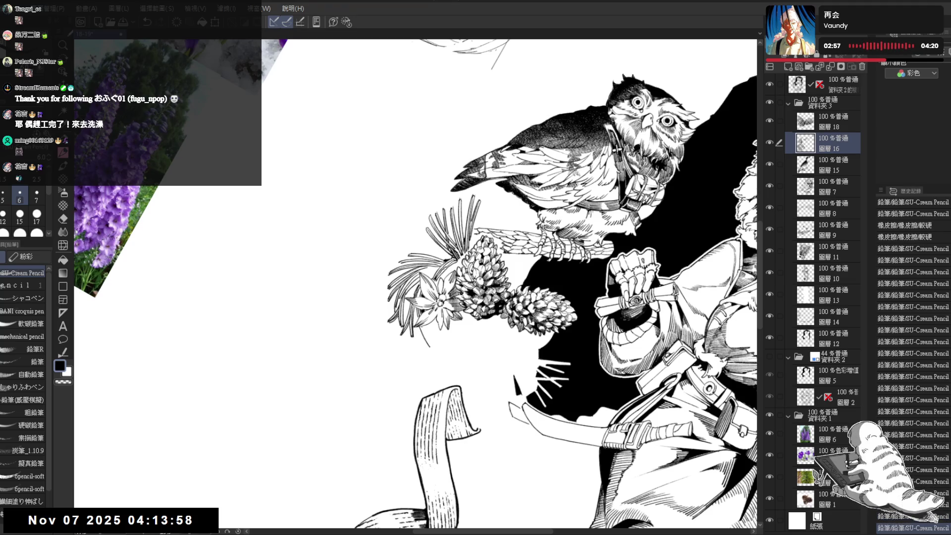
key("ctrl+y")
key("ctrl+y")
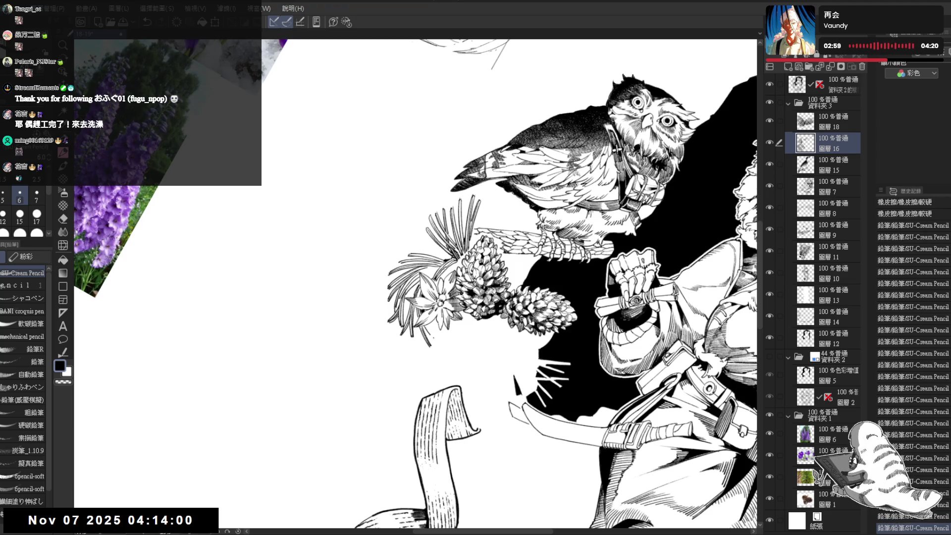
key("ctrl+y")
key("ctrl+y")
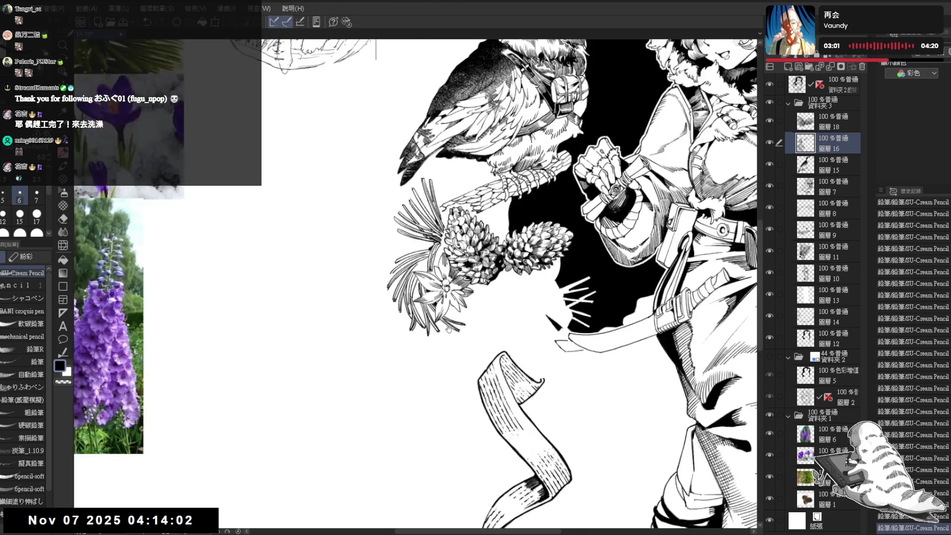
key("ctrl+y")
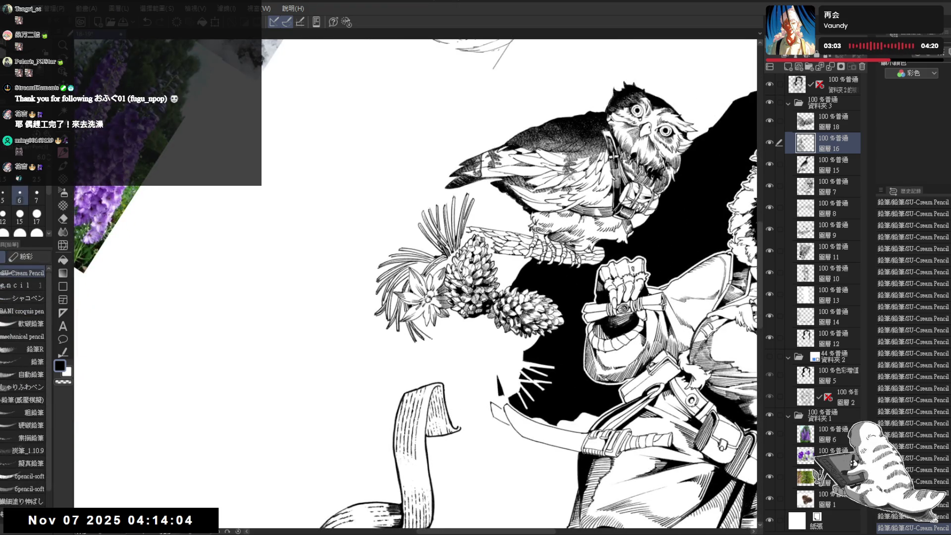
mouse_move(495, 248)
left_mouse_down()
mouse_move(525, 337)
mouse_move(470, 258)
left_mouse_up()
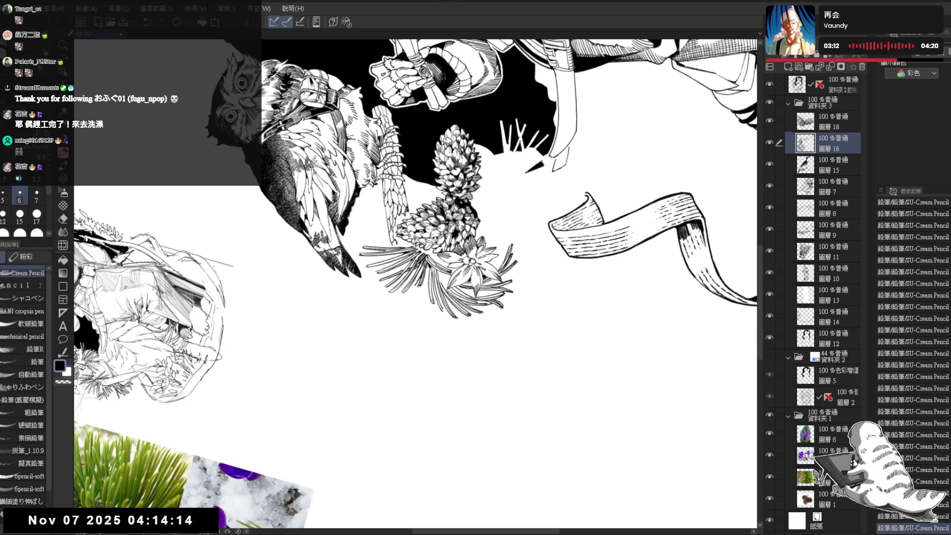
Draw thin curved needles right of the flower and pine cone, plus a hatching stroke on the cone
mouse_move(412, 277)
left_mouse_down()
mouse_move(376, 347)
mouse_move(409, 285)
left_mouse_up()
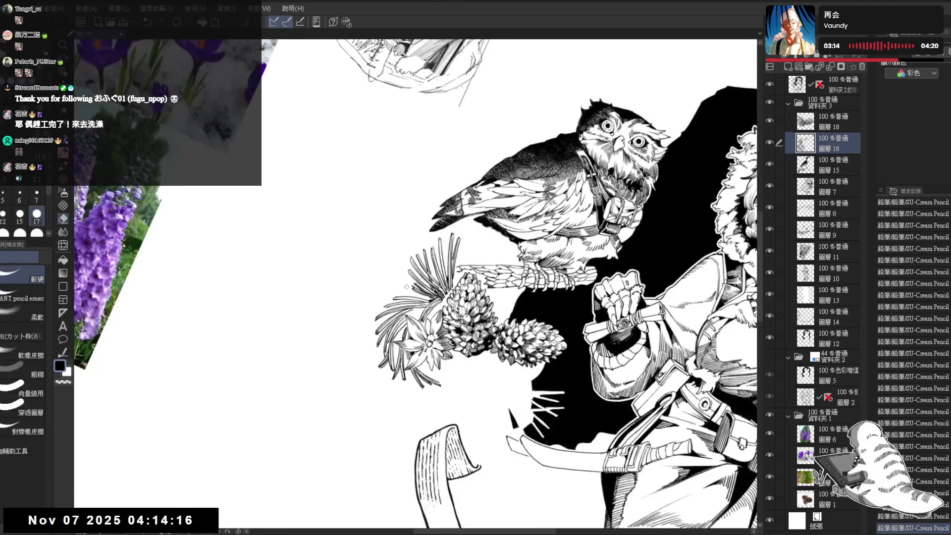
mouse_move(357, 368)
left_mouse_down()
mouse_move(306, 304)
mouse_move(338, 240)
left_mouse_up()
mouse_move(431, 278)
left_mouse_down()
mouse_move(454, 269)
mouse_move(502, 328)
mouse_move(461, 303)
mouse_move(414, 317)
mouse_move(432, 286)
mouse_move(417, 297)
left_mouse_up()
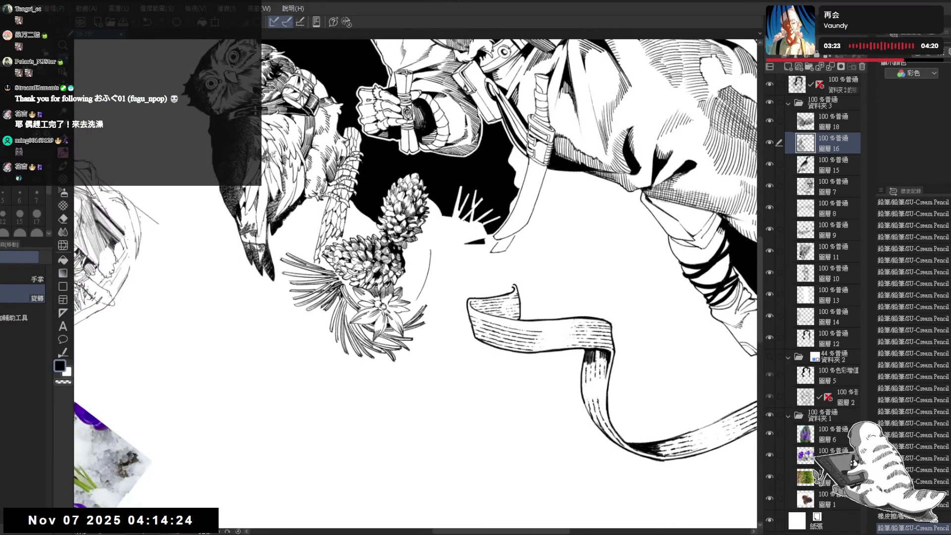
mouse_move(432, 250)
left_mouse_down()
mouse_move(419, 296)
mouse_move(435, 242)
mouse_move(431, 266)
mouse_move(347, 208)
mouse_move(429, 271)
mouse_move(417, 288)
mouse_move(418, 248)
left_mouse_up()
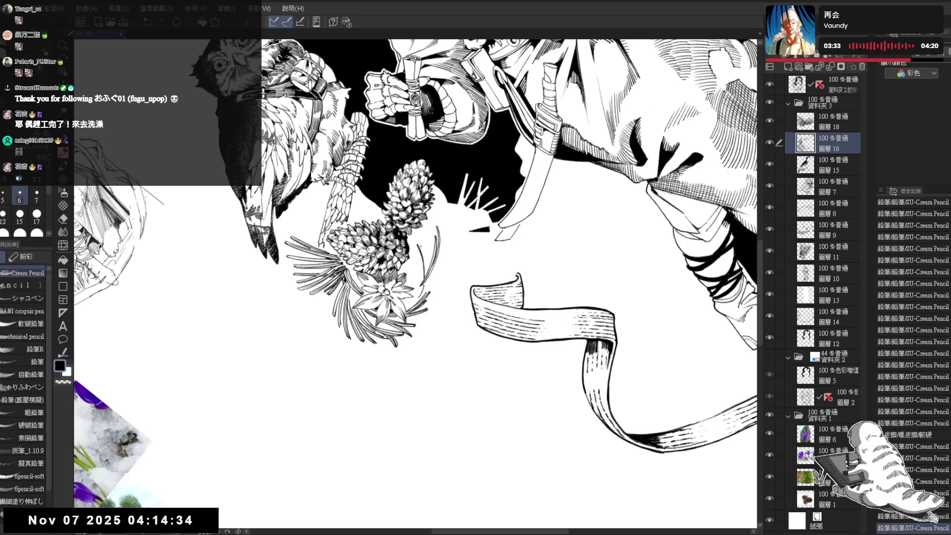
mouse_move(422, 278)
left_mouse_down()
mouse_move(424, 238)
mouse_move(425, 277)
left_mouse_up()
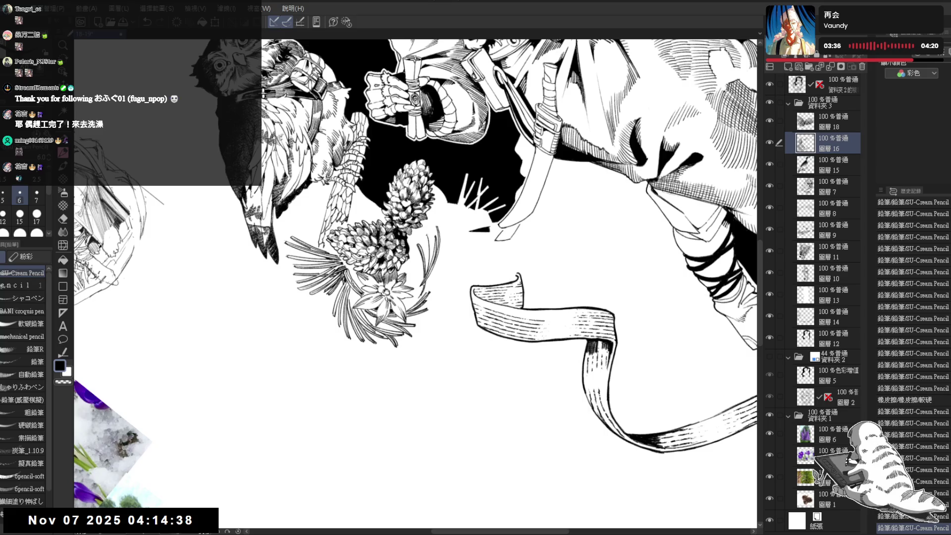
mouse_move(431, 246)
left_mouse_down()
mouse_move(430, 262)
mouse_move(412, 272)
mouse_move(420, 278)
left_mouse_up()
key("minus")
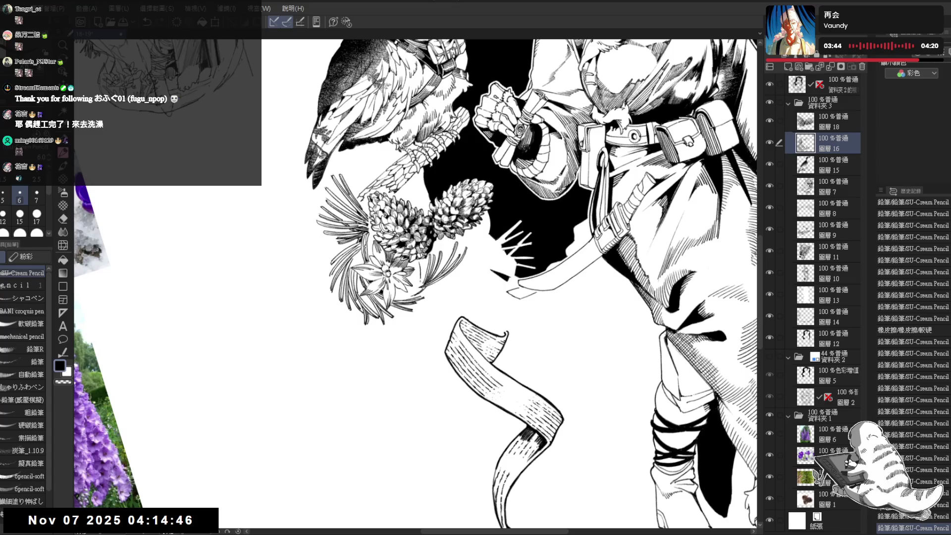
mouse_move(421, 262)
left_mouse_down()
mouse_move(423, 284)
mouse_move(411, 286)
left_mouse_up()
Add more thin needles around the pine cones and a curving needle below the flowers
mouse_move(407, 346)
left_mouse_down()
mouse_move(429, 200)
mouse_move(424, 233)
left_mouse_up()
mouse_move(430, 196)
left_mouse_down()
mouse_move(426, 233)
mouse_move(429, 224)
left_mouse_up()
left_click_drag(434, 176, 430, 224)
mouse_move(435, 188)
left_mouse_down()
mouse_move(428, 225)
mouse_move(473, 281)
mouse_move(455, 297)
left_mouse_up()
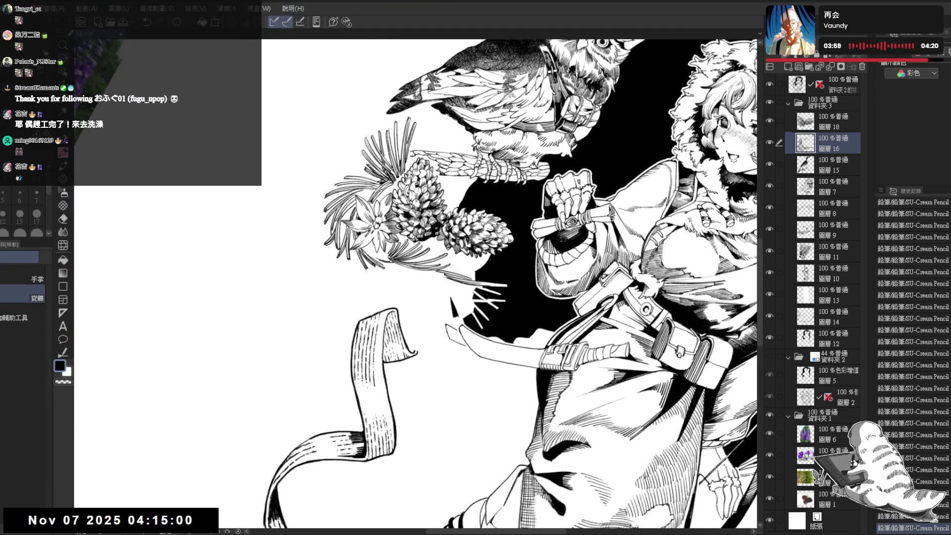
mouse_move(383, 268)
left_mouse_down()
mouse_move(391, 300)
mouse_move(436, 282)
mouse_move(396, 296)
mouse_move(395, 285)
mouse_move(475, 277)
left_mouse_up()
key("ctrl+z")
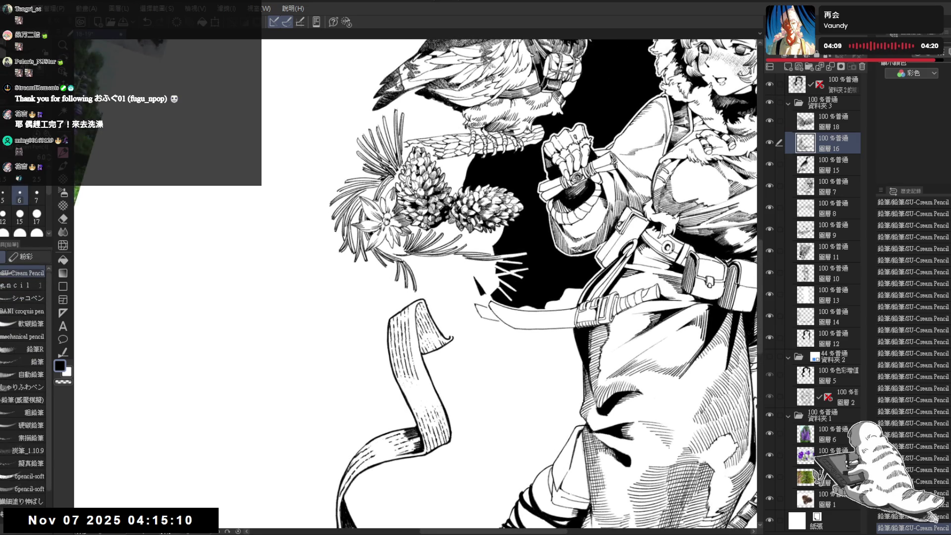
left_click_drag(407, 277, 426, 297)
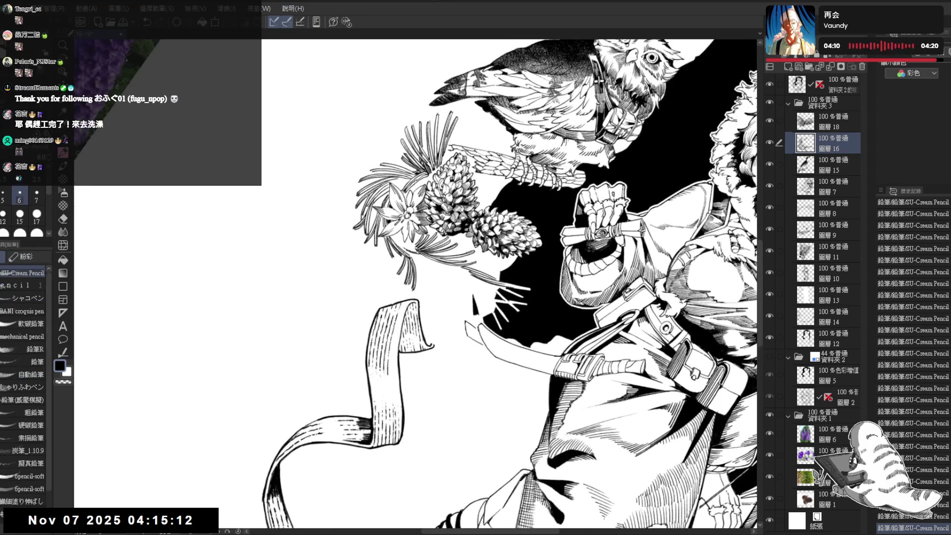
left_click_drag(415, 265, 421, 296)
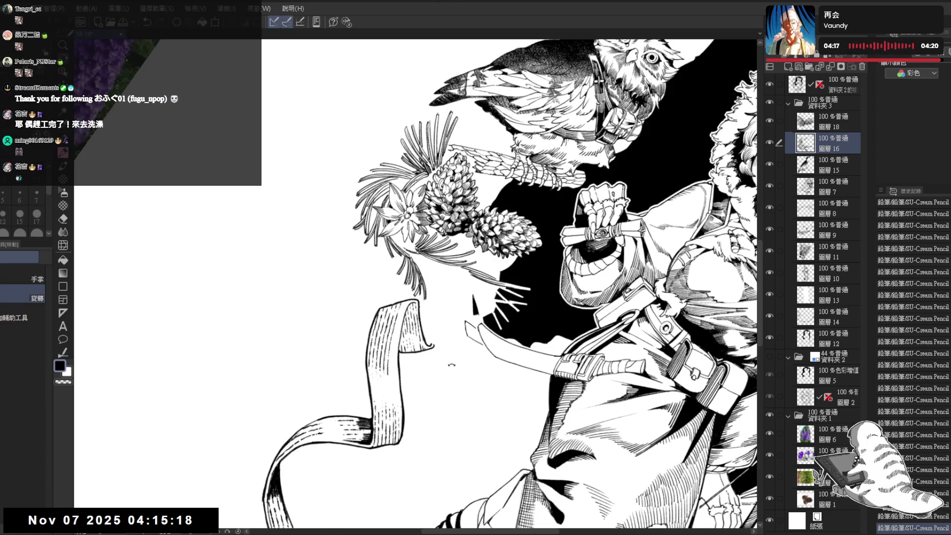
key("-")
Draw several long needles hanging below the flowers and a short vertical one
left_click_drag(423, 267, 434, 319)
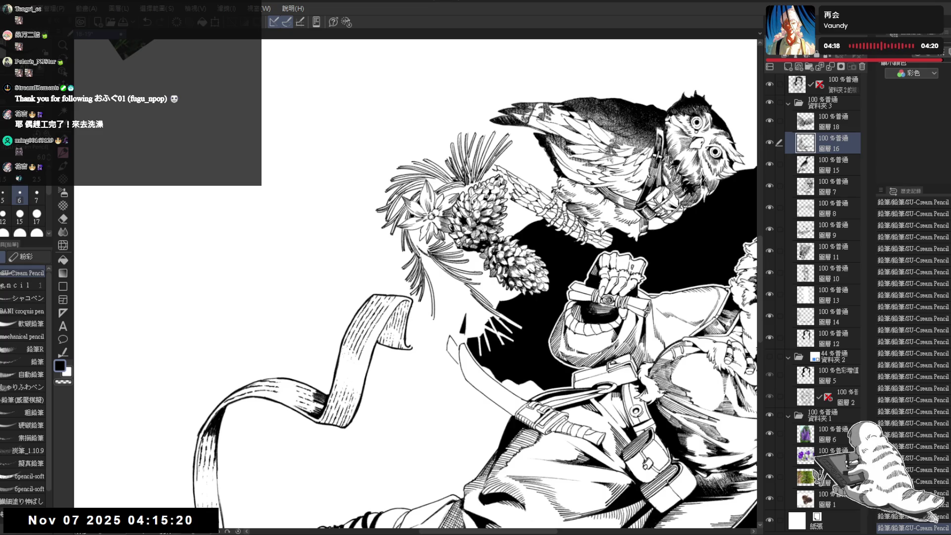
left_click_drag(427, 283, 435, 314)
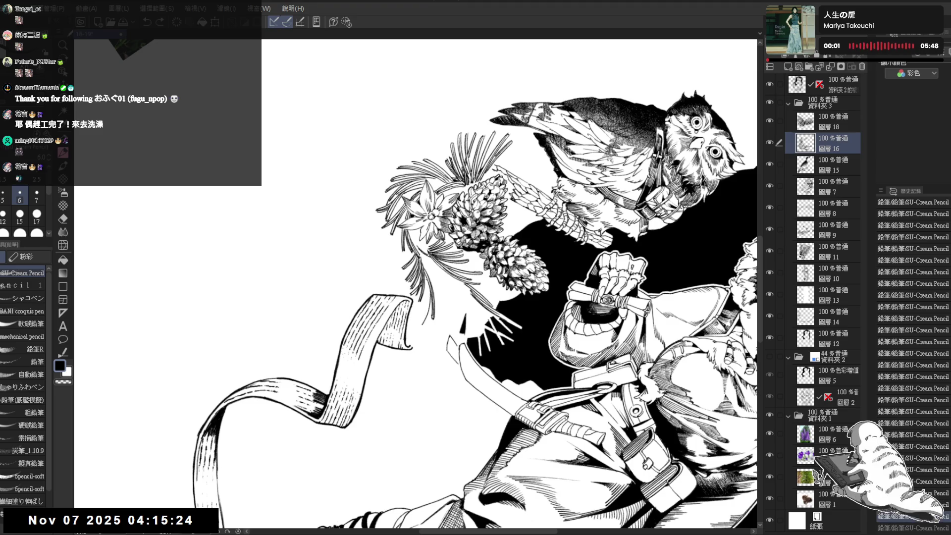
left_click_drag(429, 278, 419, 327)
left_click_drag(429, 284, 424, 319)
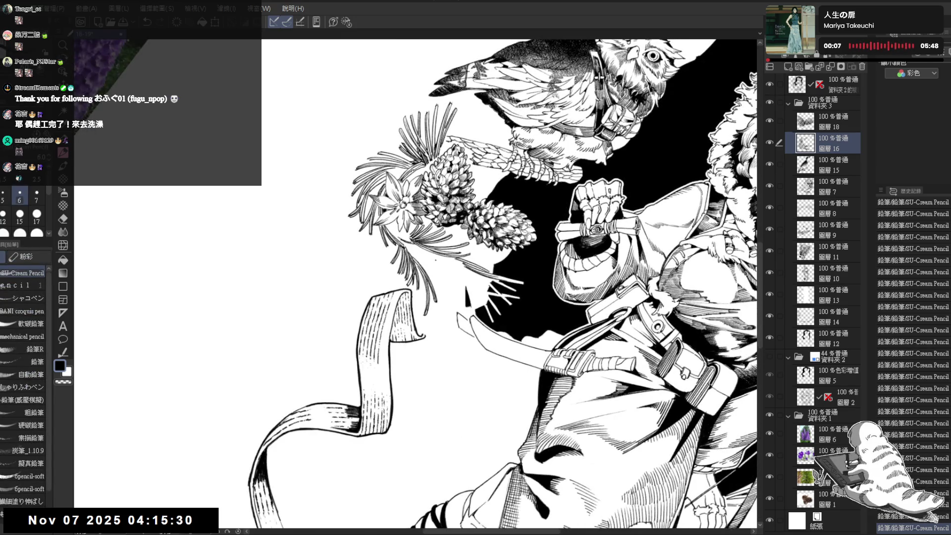
key("e")
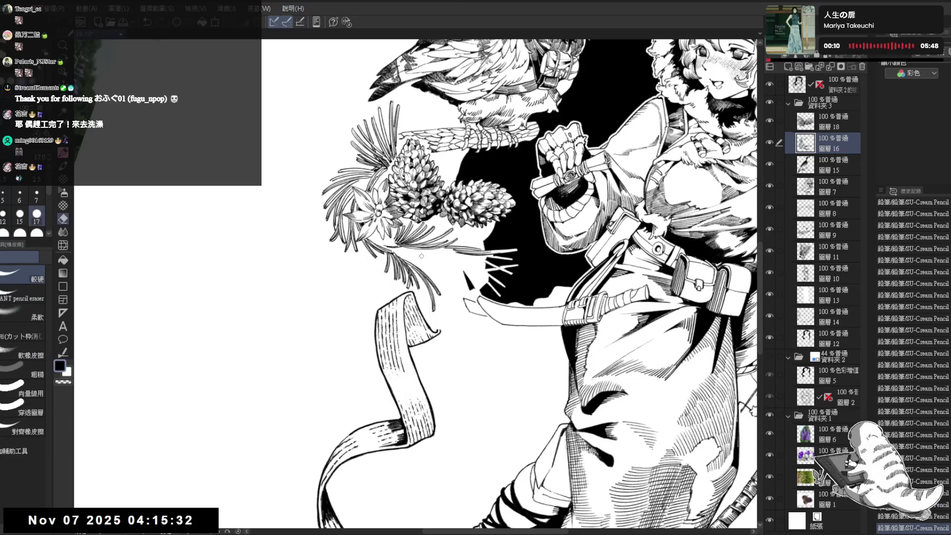
key("p")
left_click_drag(421, 256, 426, 297)
Add more dark needles below the flowers, redo one, and trim a needle tip
key("asciicircum")
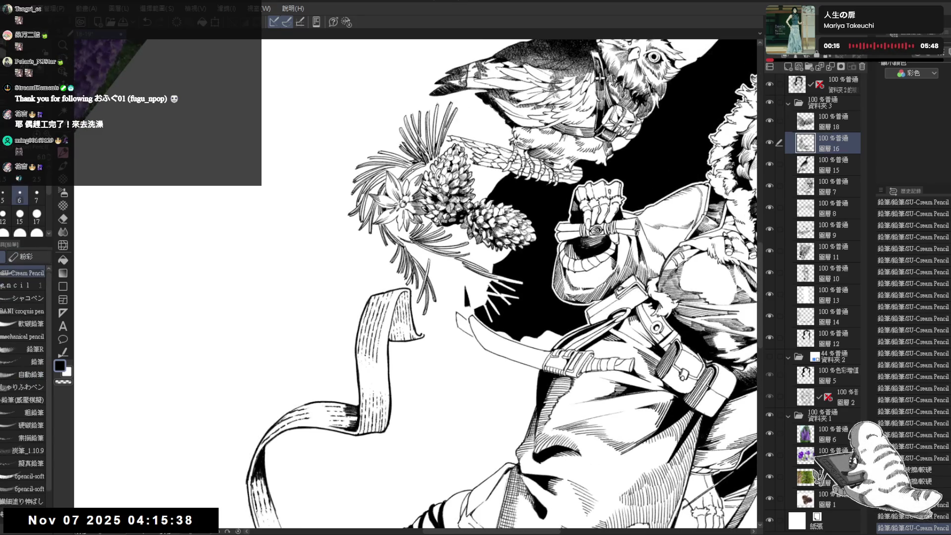
left_click(435, 271)
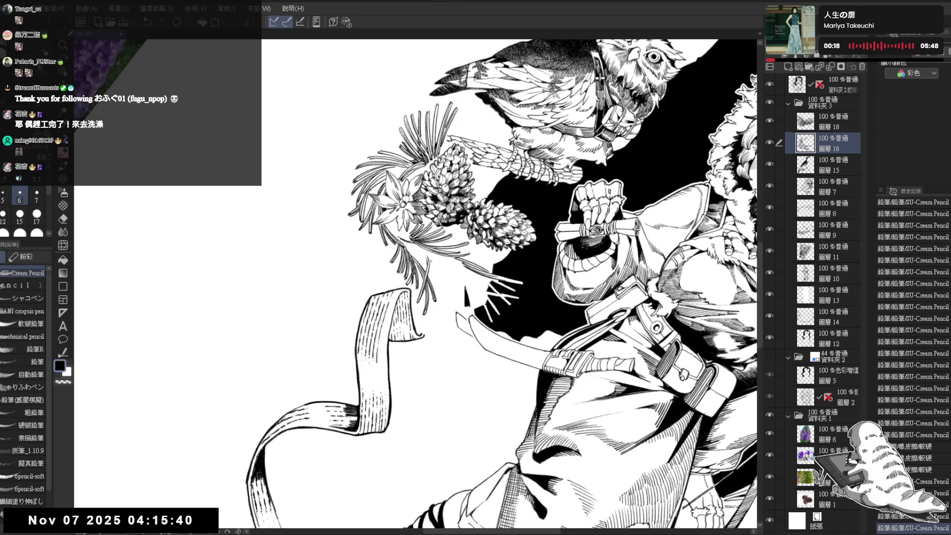
left_click_drag(434, 264, 449, 306)
mouse_move(434, 268)
left_mouse_down()
mouse_move(447, 299)
mouse_move(426, 266)
mouse_move(448, 302)
left_mouse_up()
key("ctrl+z")
left_click_drag(429, 270, 445, 320)
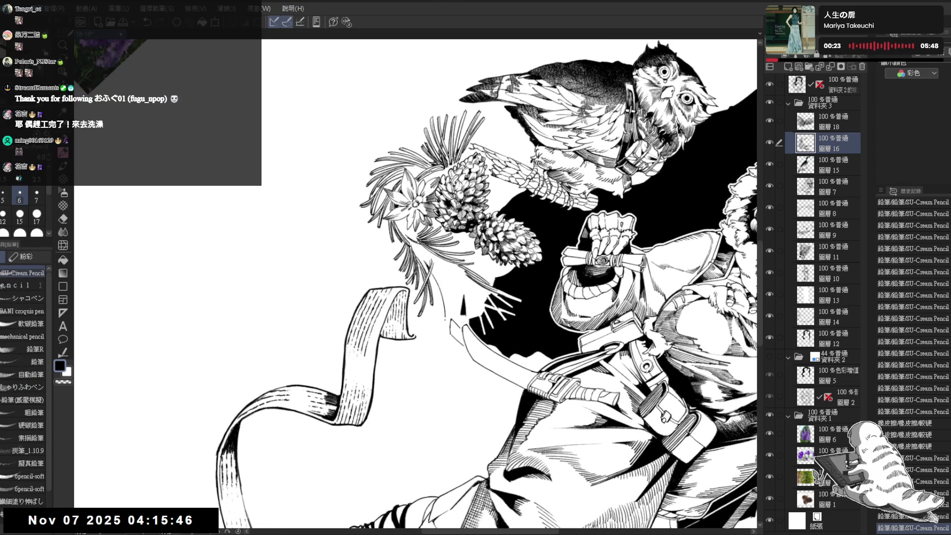
left_click_drag(432, 270, 447, 312)
left_click_drag(432, 273, 448, 318)
key("e")
key("p")
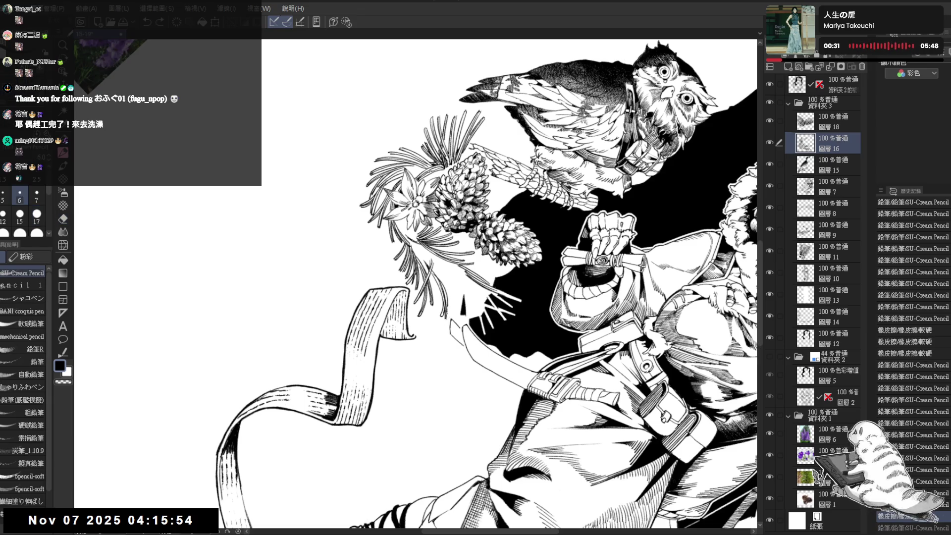
key("minus")
Zoom in on the pine cones and erase stray marks among the needles with the VANT pencil eraser
key("ctrl+minus")
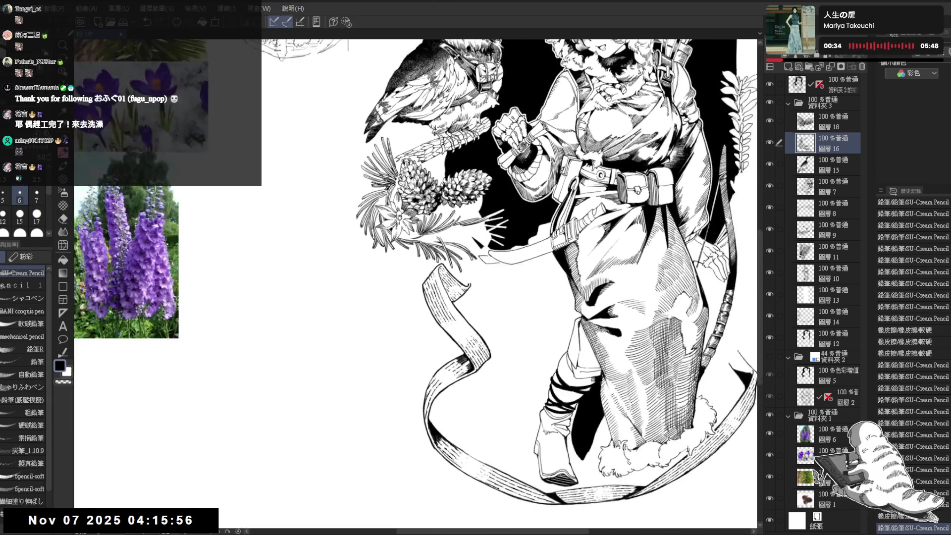
key("ctrl+plus")
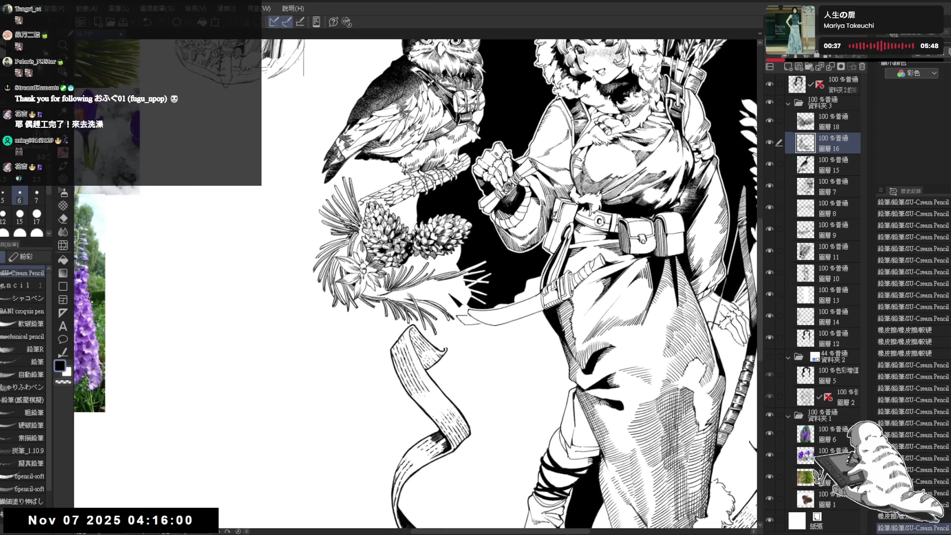
left_click_drag(421, 245, 388, 366)
key("ctrl+plus")
key("ctrl+plus")
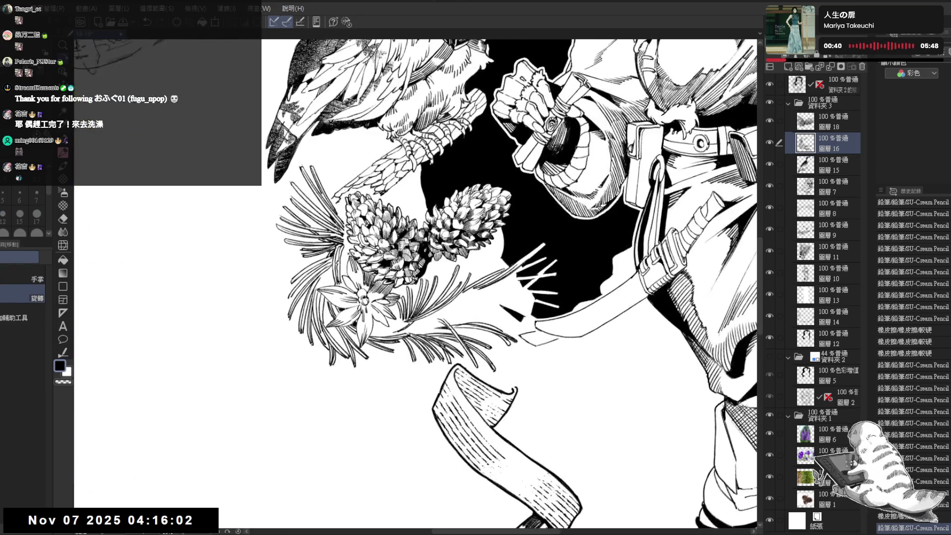
key("e")
left_click(350, 256)
left_click(23, 298)
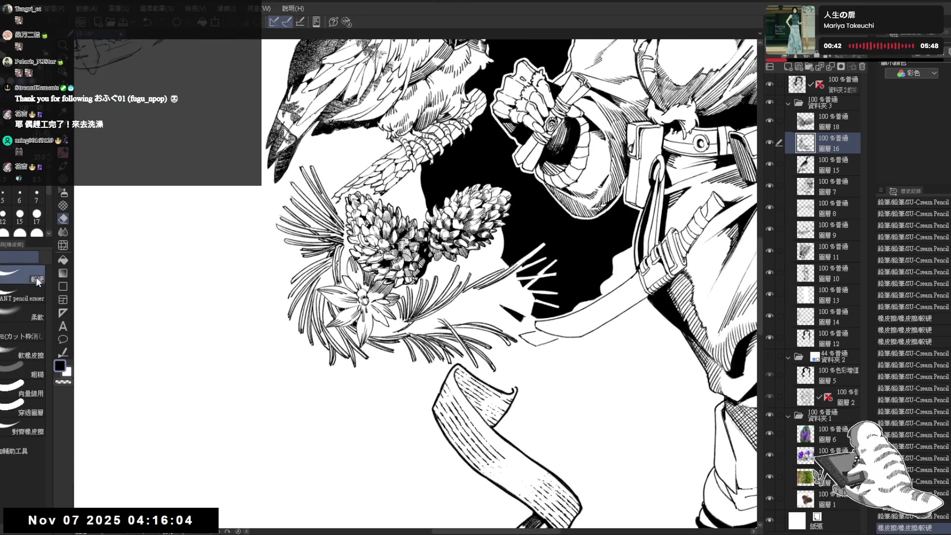
key("ctrl+z")
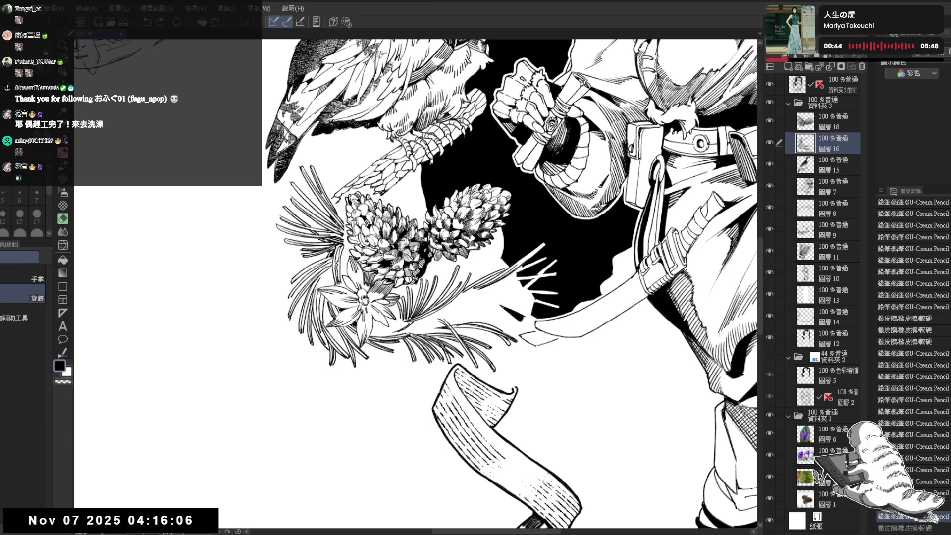
left_click_drag(348, 251, 391, 285)
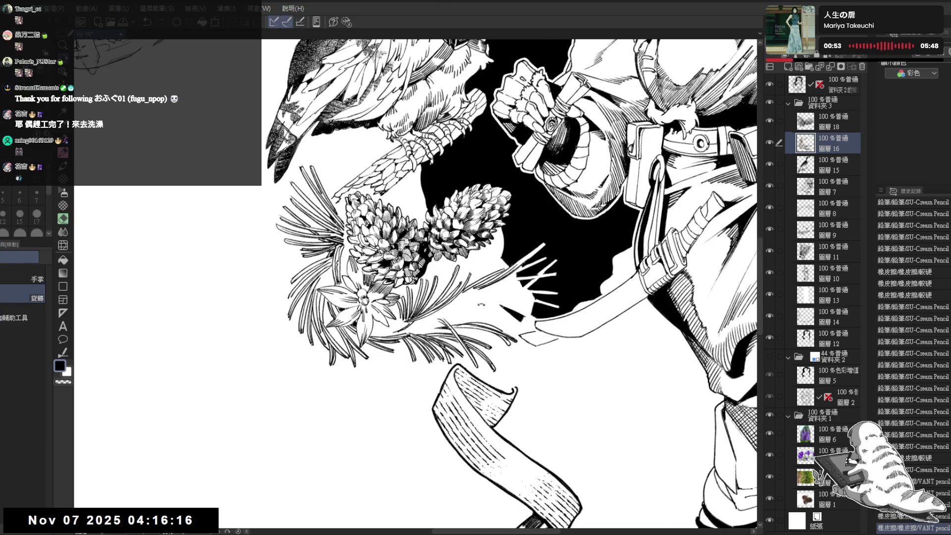
mouse_move(503, 193)
left_mouse_down()
mouse_move(494, 178)
mouse_move(445, 208)
mouse_move(367, 307)
mouse_move(381, 337)
left_mouse_up()
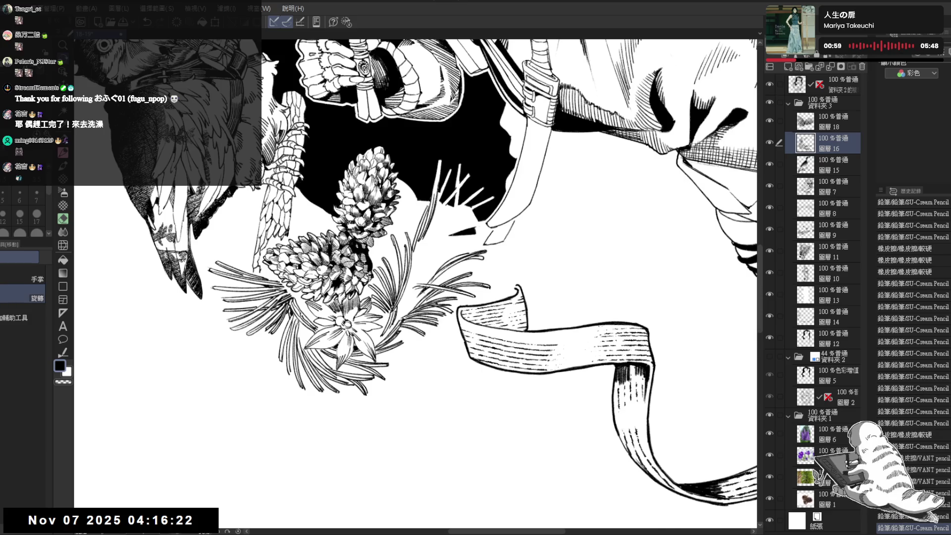
mouse_move(416, 278)
left_mouse_down()
mouse_move(445, 248)
mouse_move(396, 282)
left_mouse_up()
Pencil in two short needles beside the pine cones, undoing misplaced strokes and trimming a stray end
key("p")
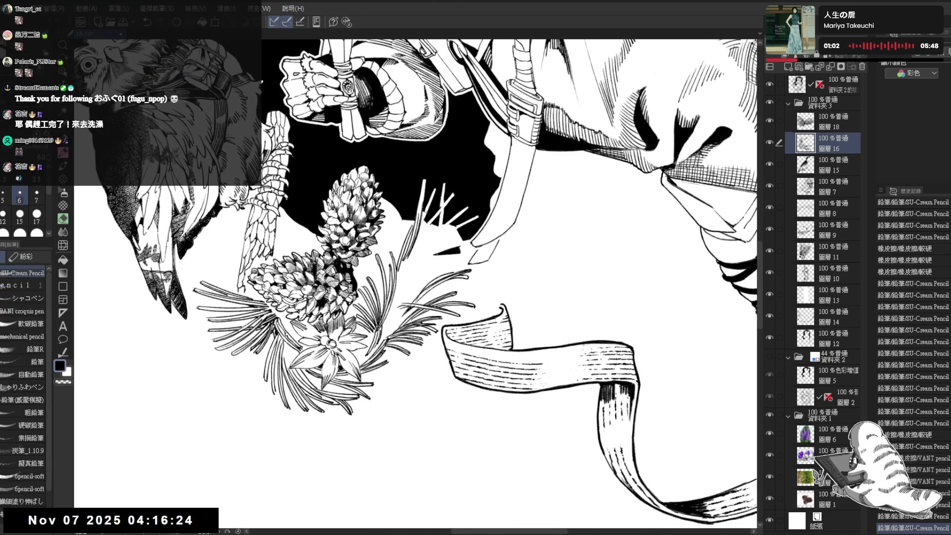
left_click_drag(429, 206, 416, 249)
key("ctrl+z")
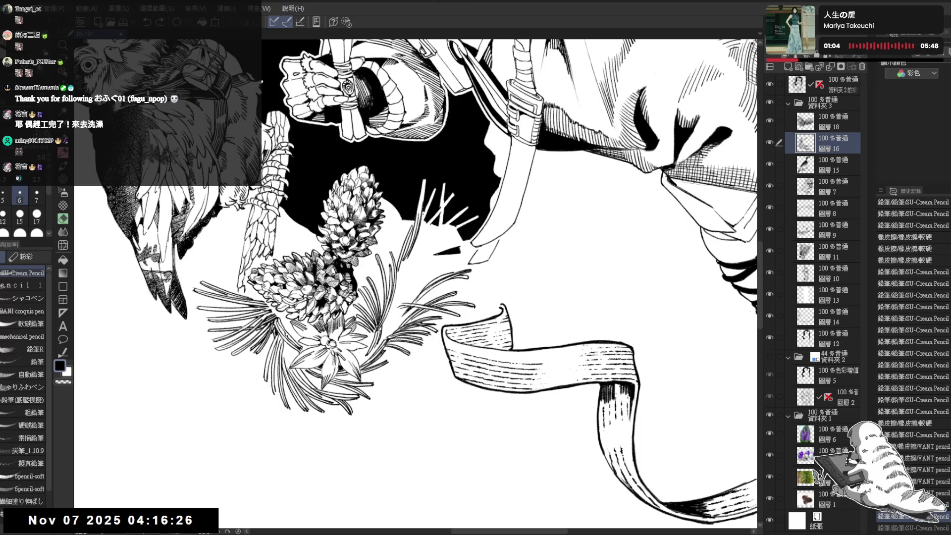
left_click_drag(424, 210, 411, 253)
key("ctrl+z")
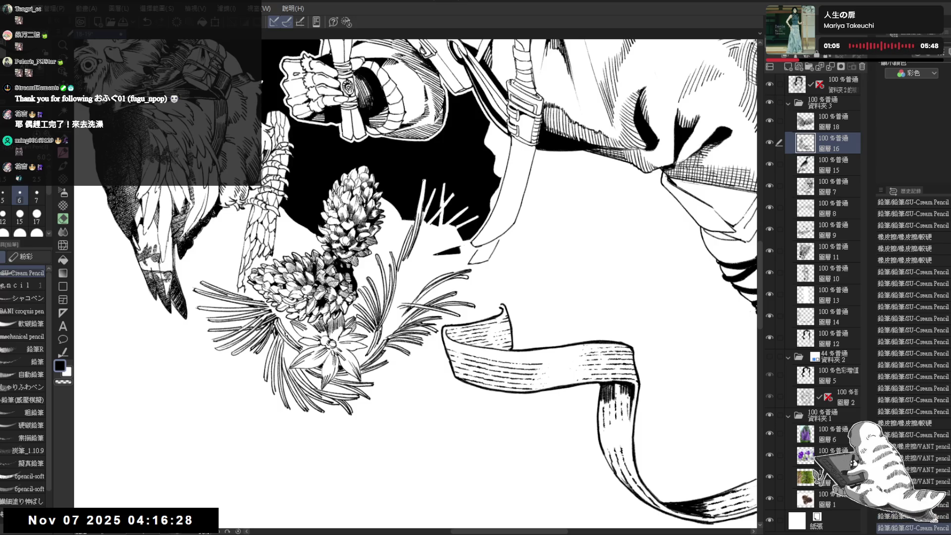
left_click_drag(423, 190, 420, 216)
key("e")
key("p")
key("minus")
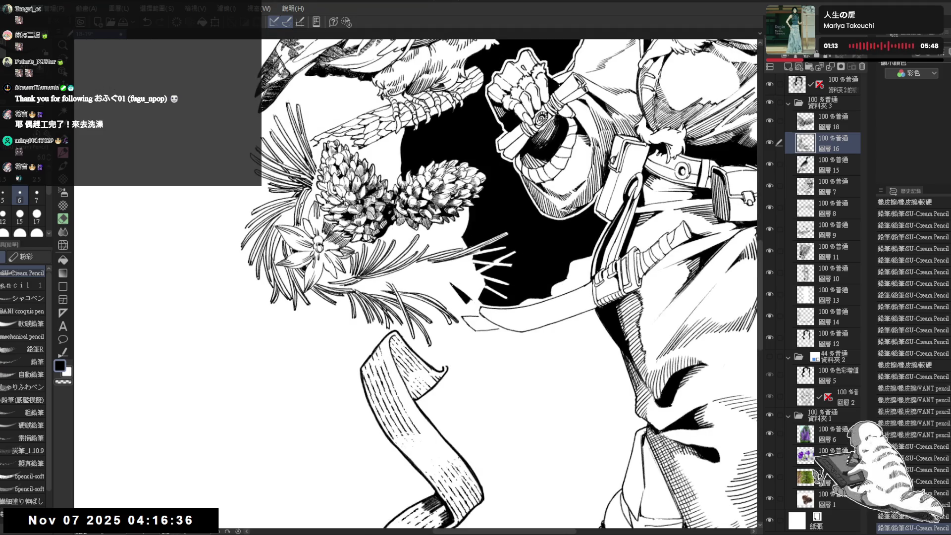
Zoom out and rotate the view so the ribbon lies horizontal
key("minus")
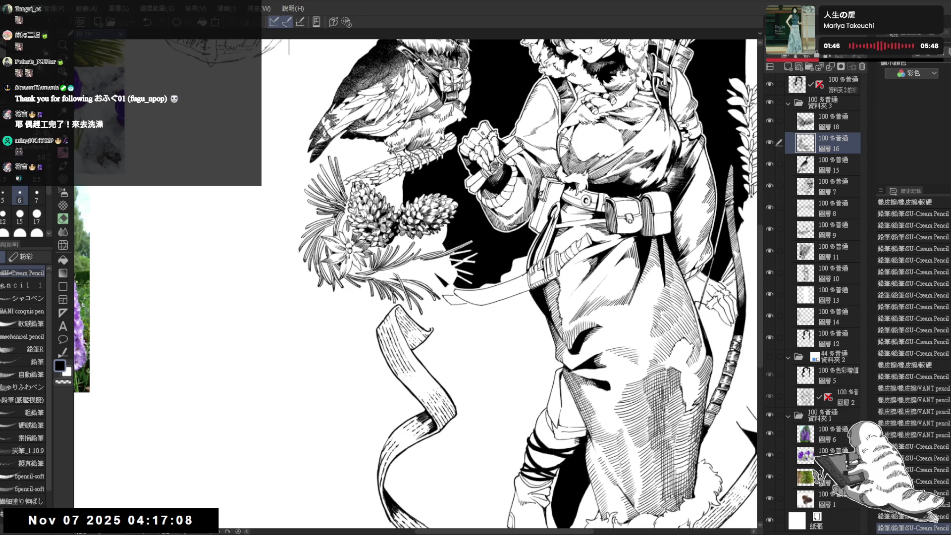
scroll(392, 401, "up", 2)
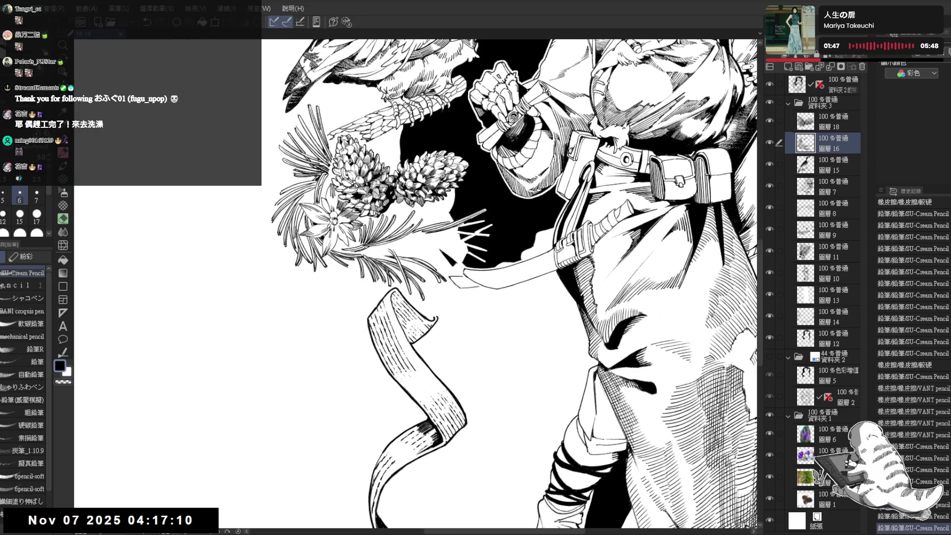
left_click_drag(391, 232, 407, 215)
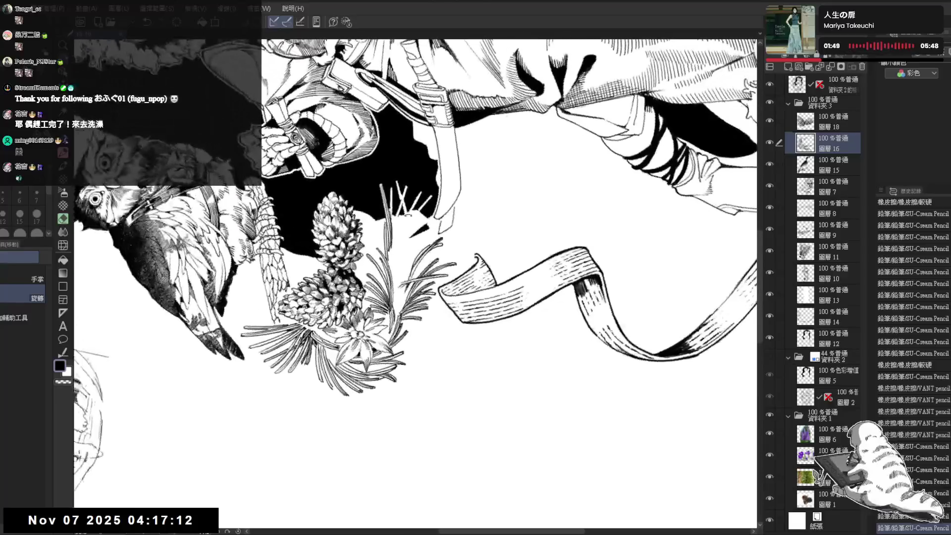